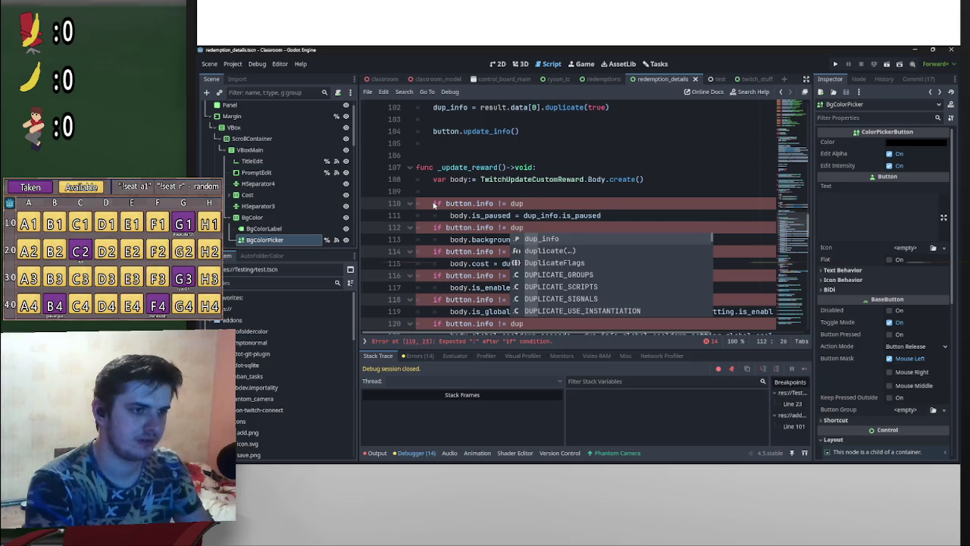
Make the line 110 check compare is_paused on button.info and dup_info
key(Return)
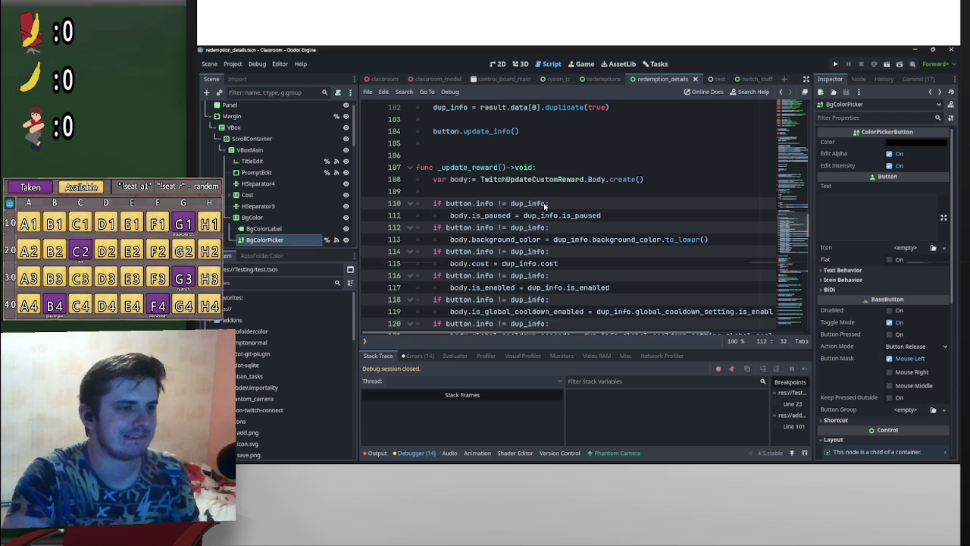
key(Left)
key(Escape)
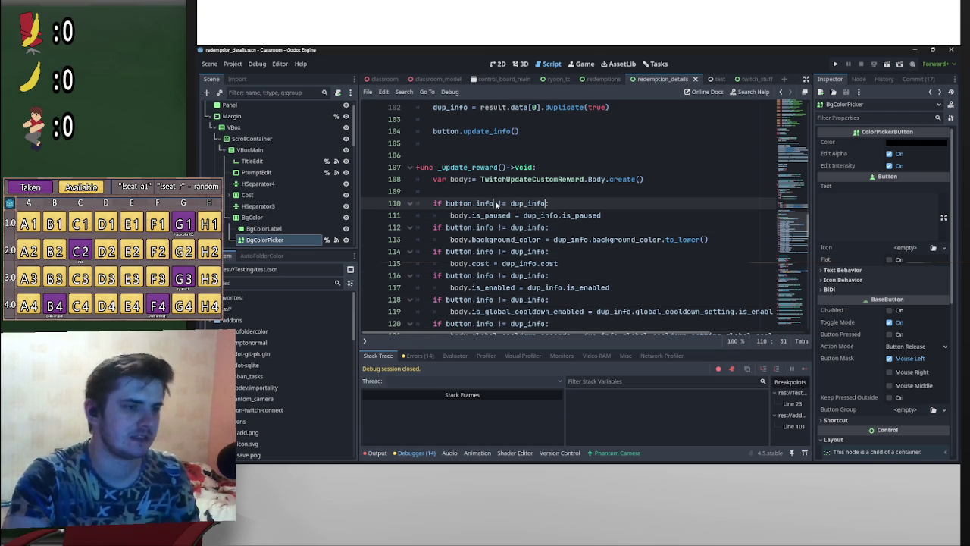
text(.is)
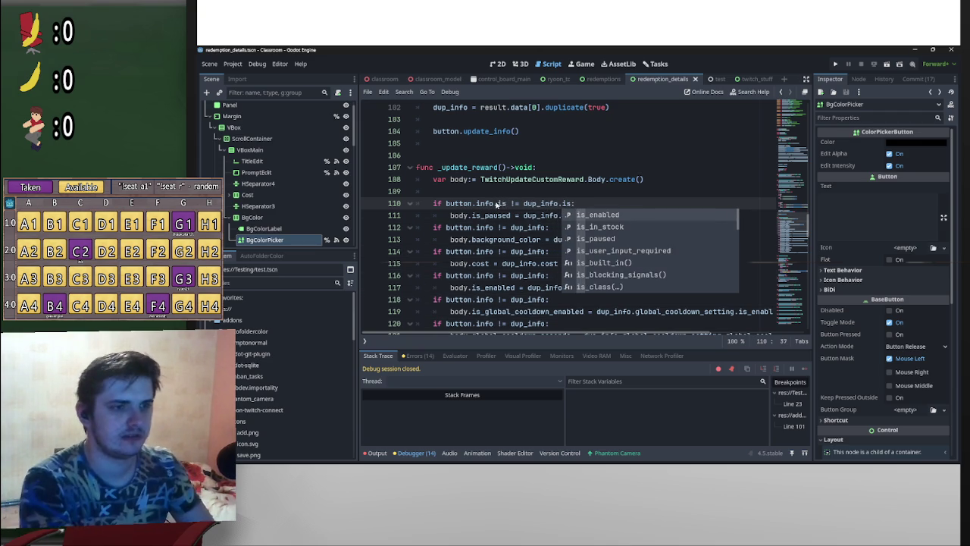
key(Down)
key(Down)
key(Return)
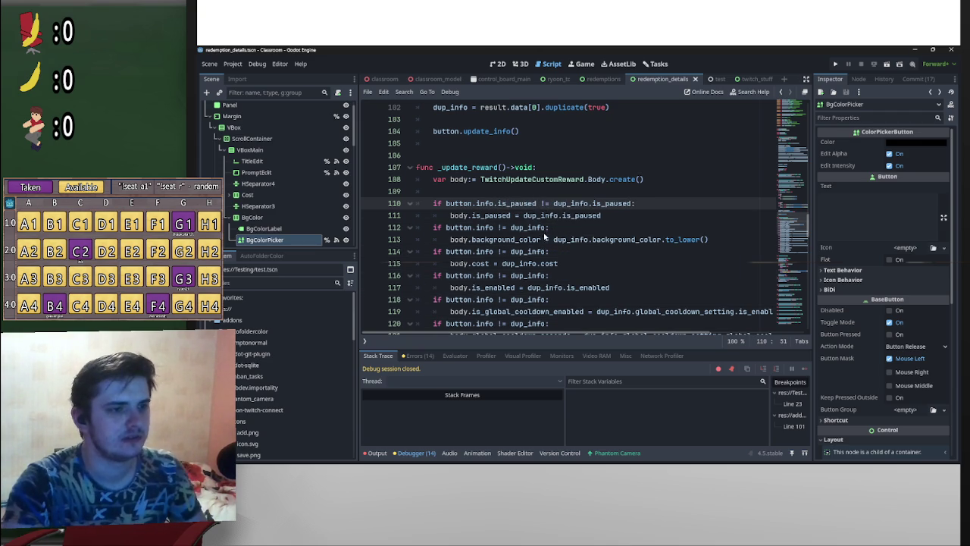
Append .background_color to both sides of line 112 and .cost to line 114
click(548, 228)
alt+click(494, 228)
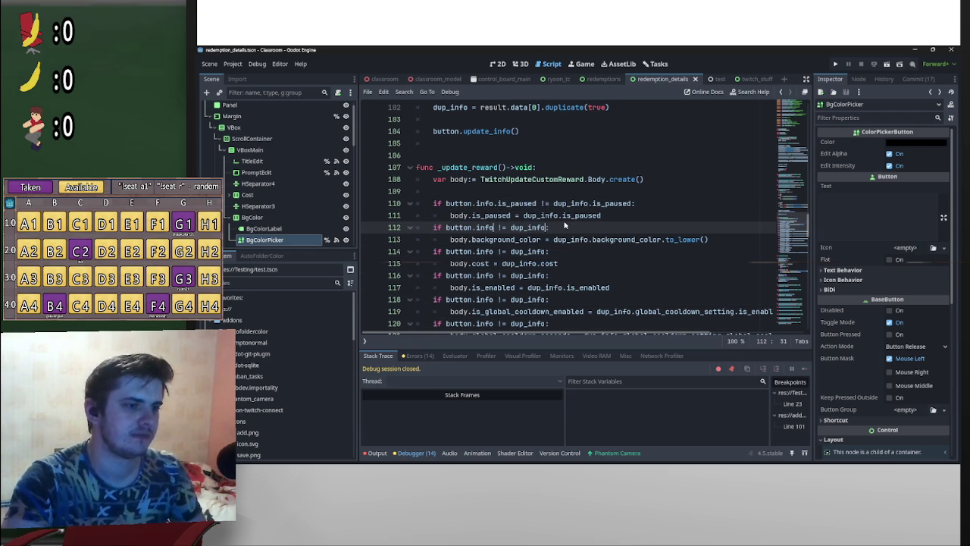
text(.background_color)
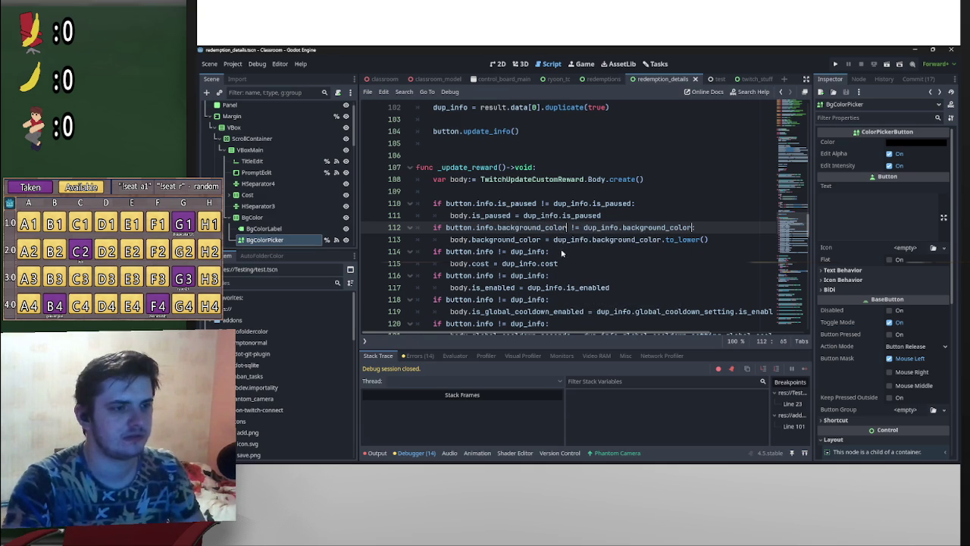
click(550, 251)
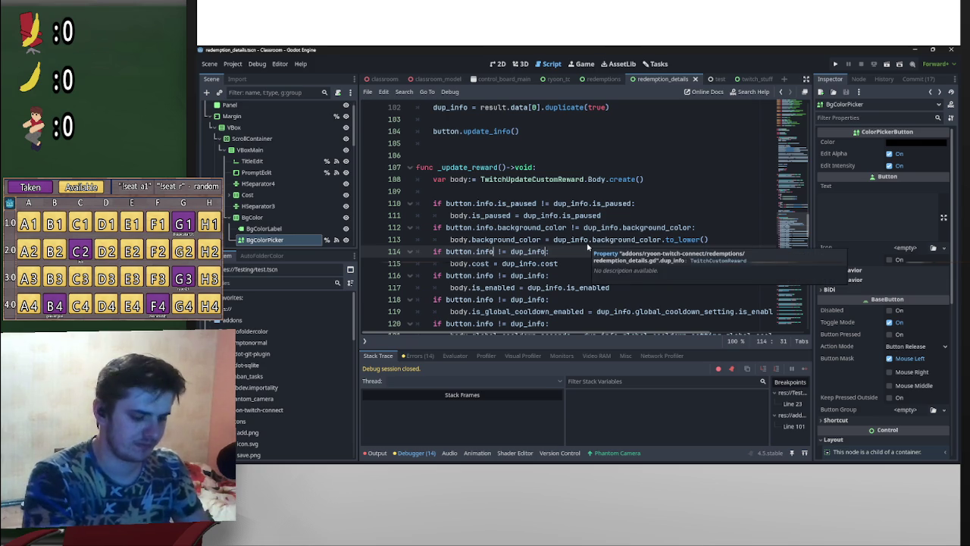
text(.cost)
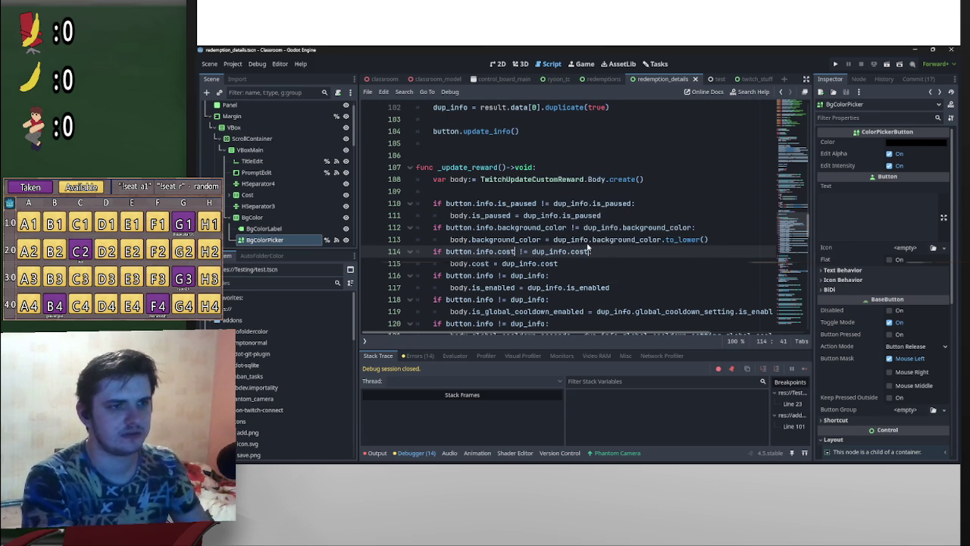
Append .is_enabled to both button.info and dup_info in the line 116 condition
scroll(580, 235, down, 3)
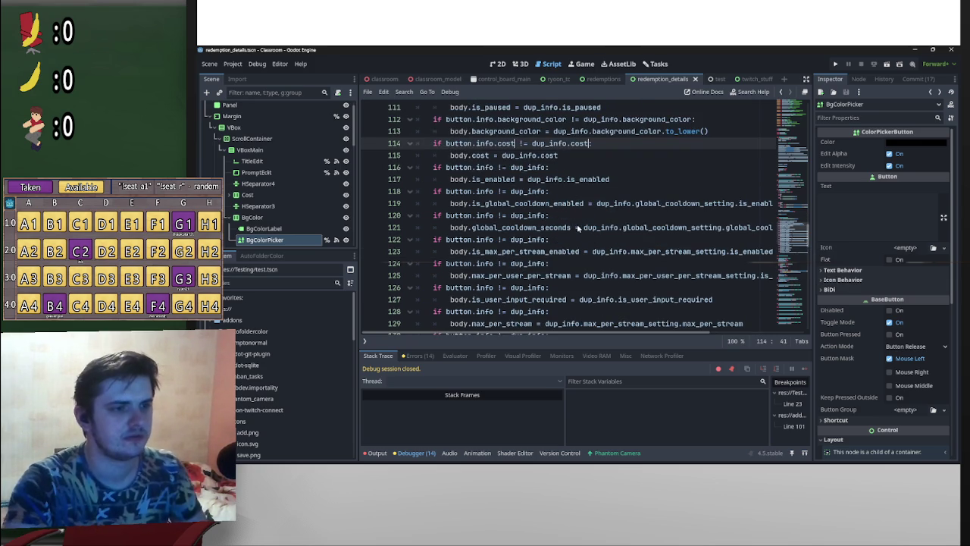
click(545, 170)
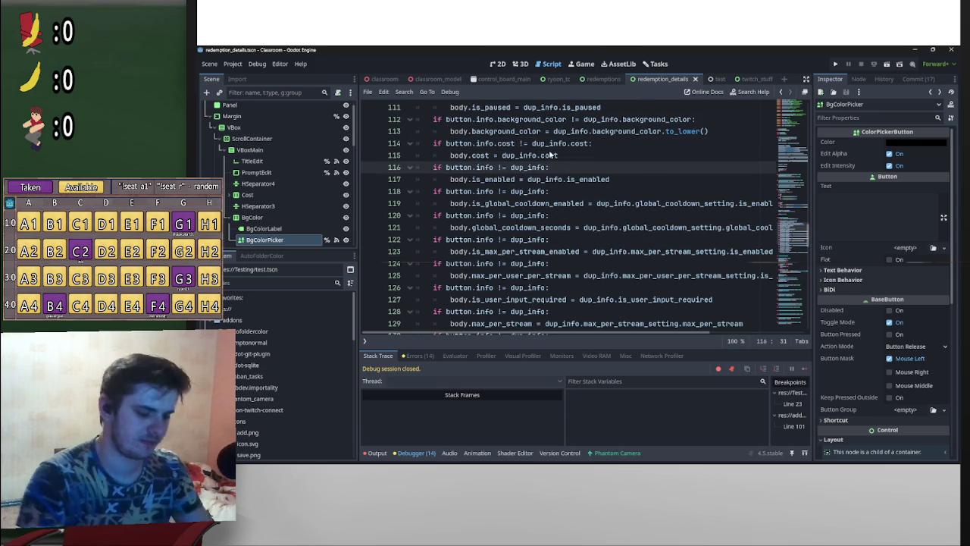
text(.is)
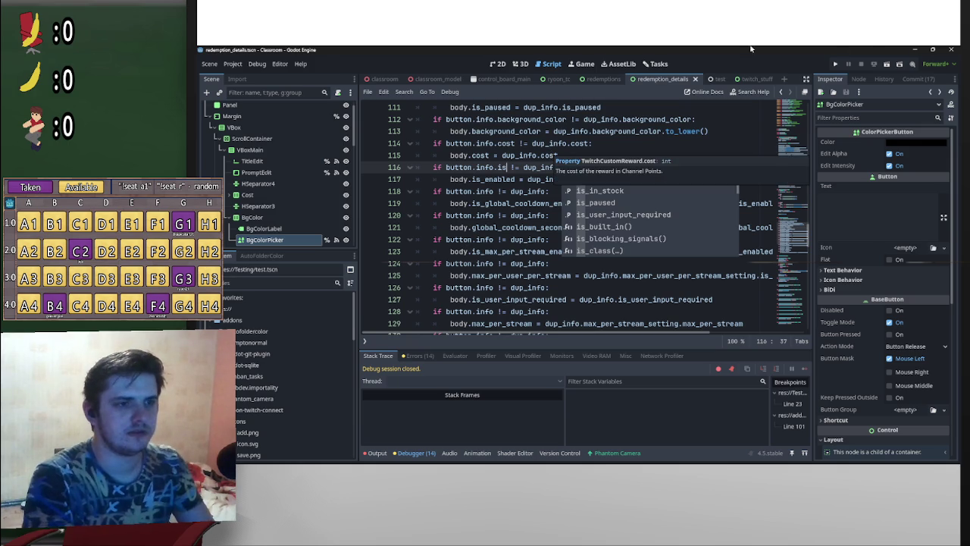
text(_enabled)
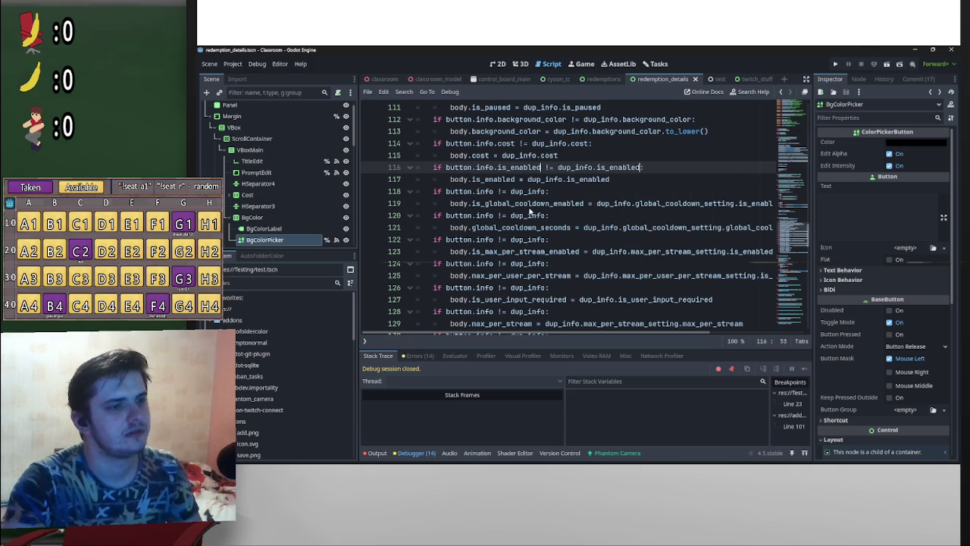
click(544, 191)
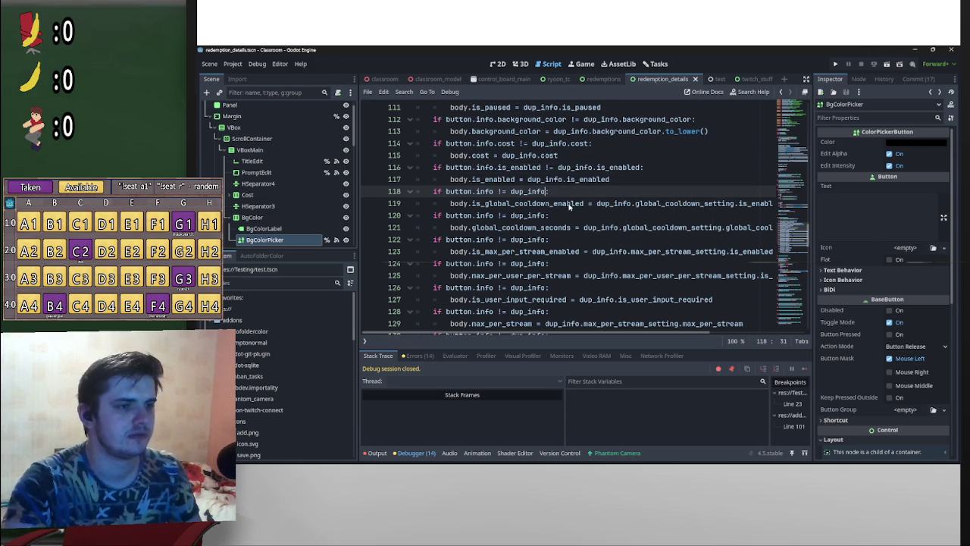
text(:)
drag(583, 203, 471, 203)
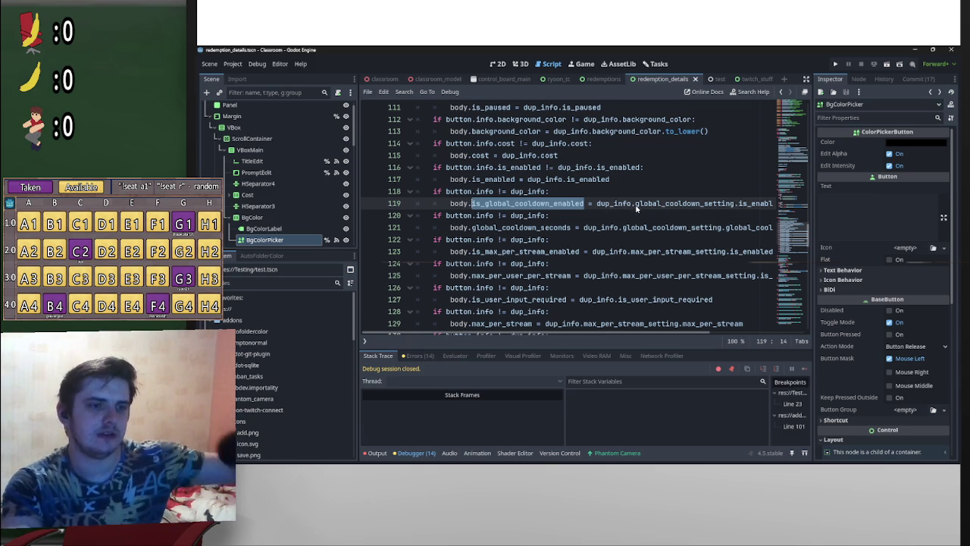
Paste global_cooldown_setting.is_enabled into both sides of the line 118 condition
drag(635, 203, 784, 205)
key(ctrl+c)
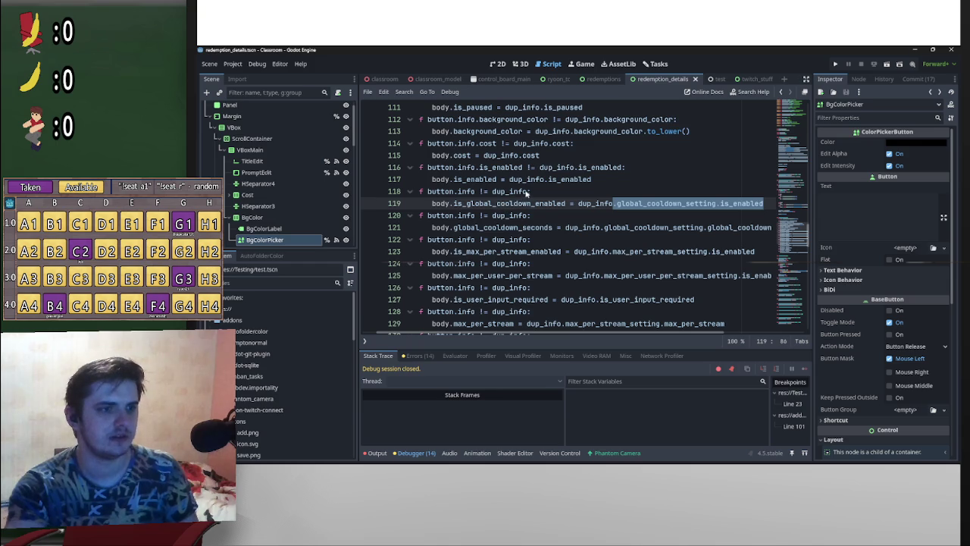
click(481, 193)
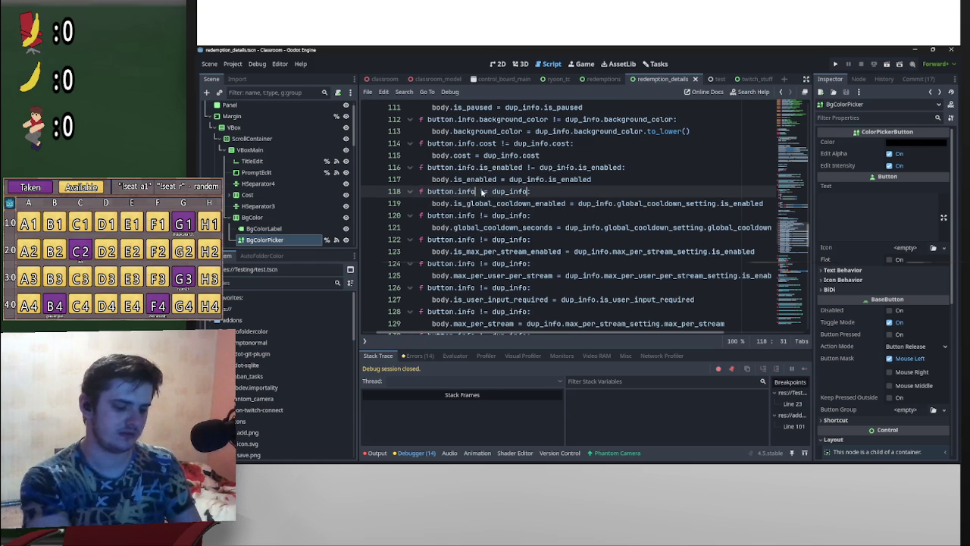
key(ctrl+v)
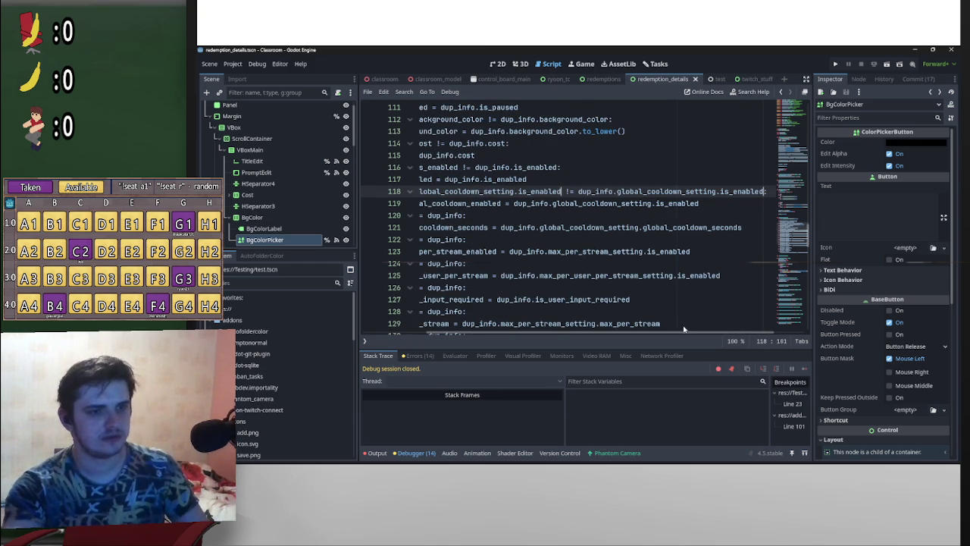
scroll(684, 338, left, 3)
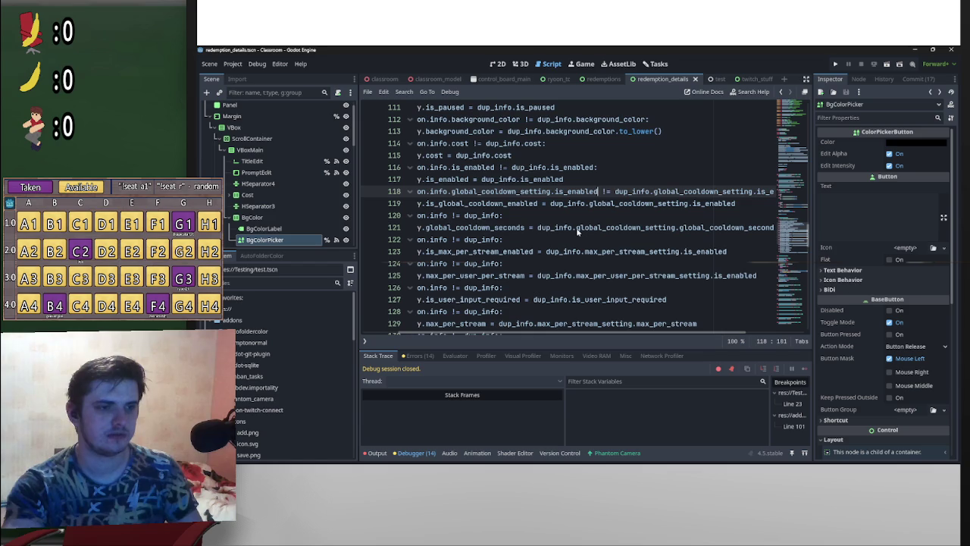
Make line 120 compare global_cooldown_setting.global_cooldown_seconds on both sides, fixing a doubled-dot paste
drag(573, 226, 787, 228)
key(ctrl+c)
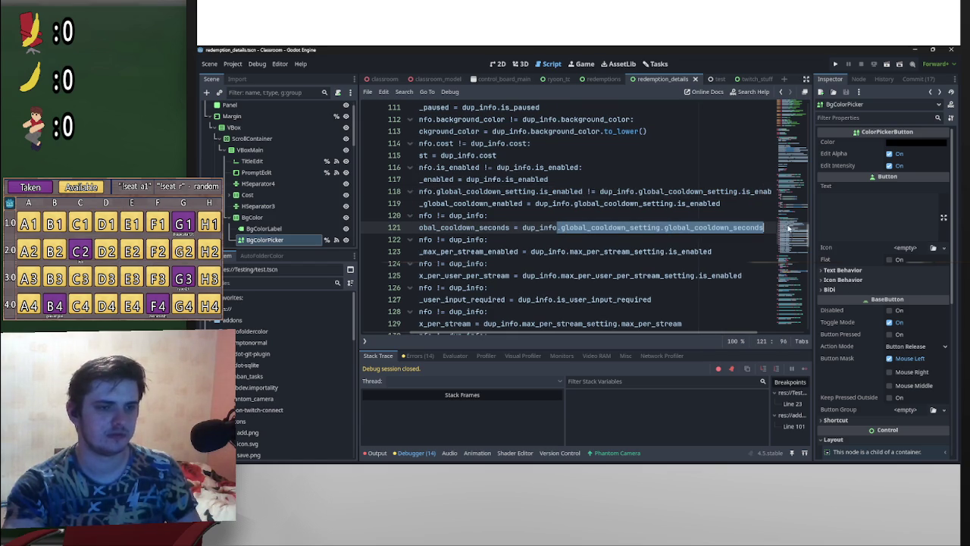
drag(698, 334, 668, 334)
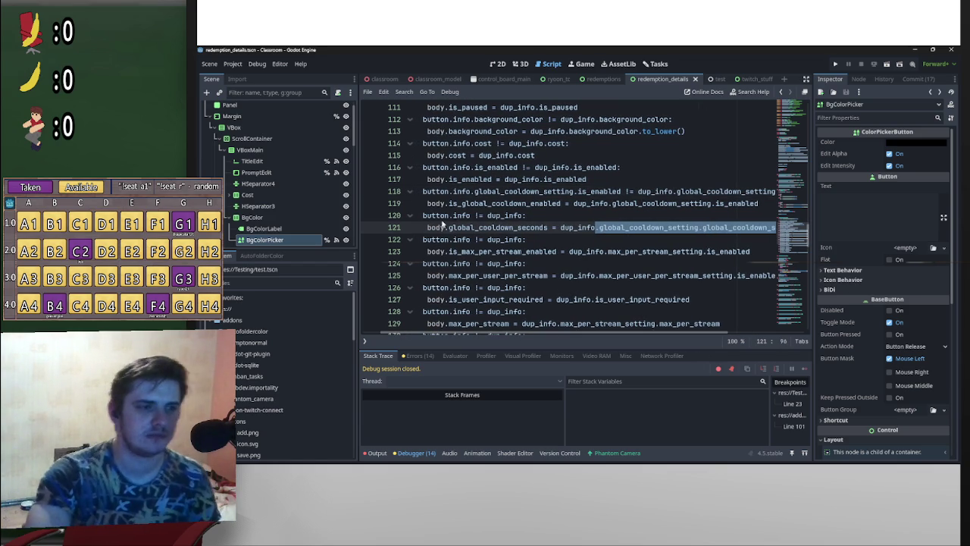
click(522, 219)
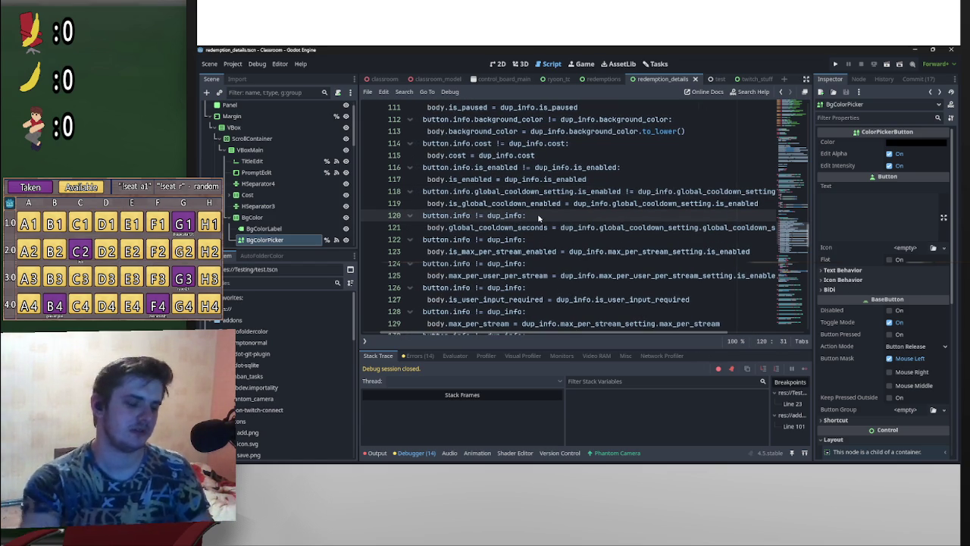
alt+click(471, 218)
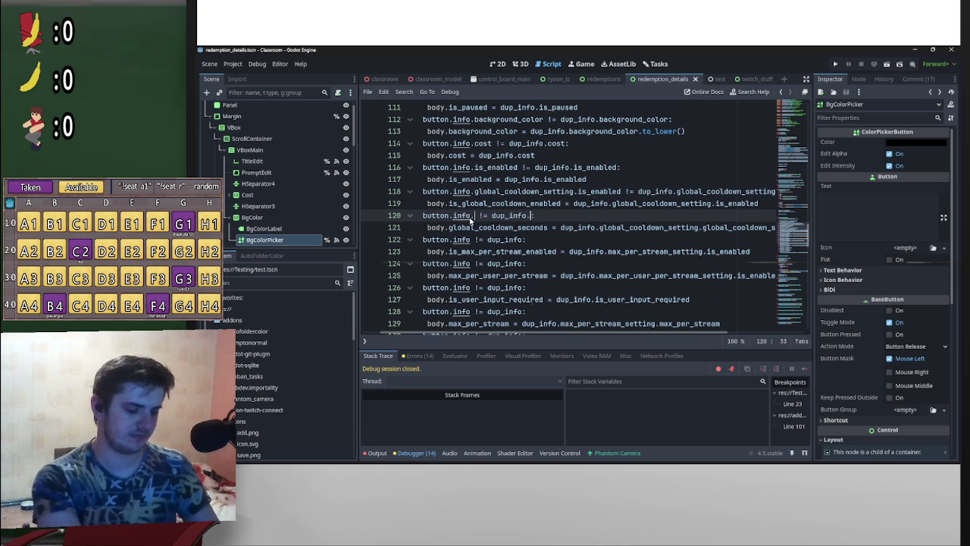
key(ctrl+v)
key(ctrl+z)
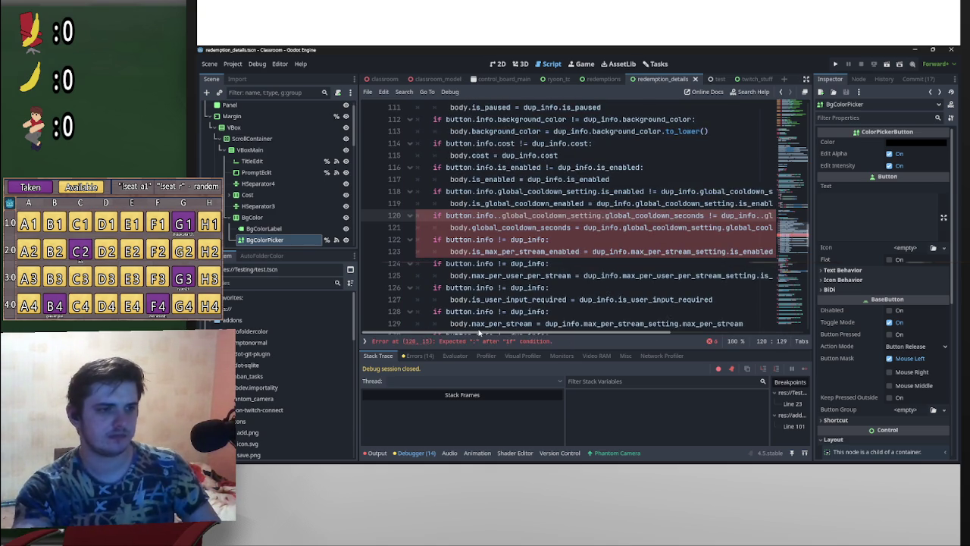
key(Right)
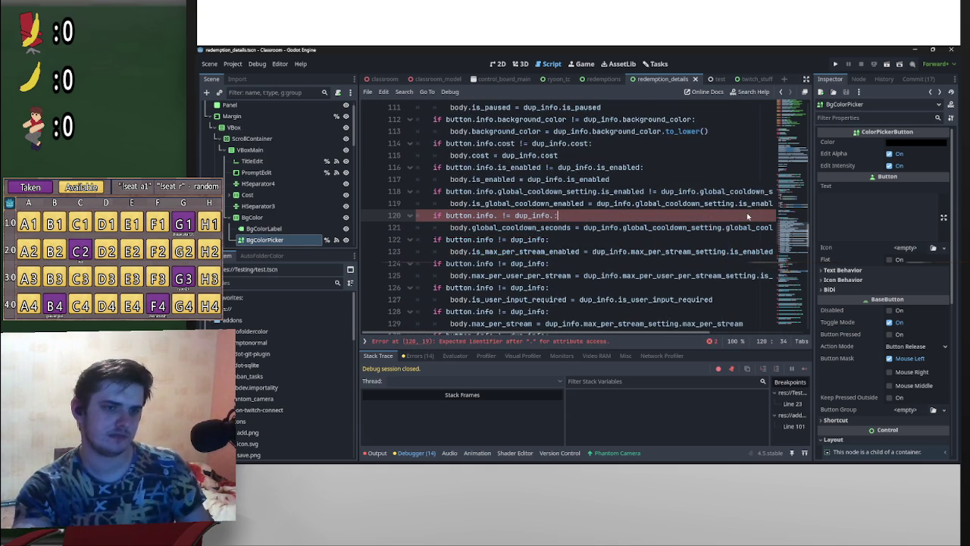
key(ctrl+z)
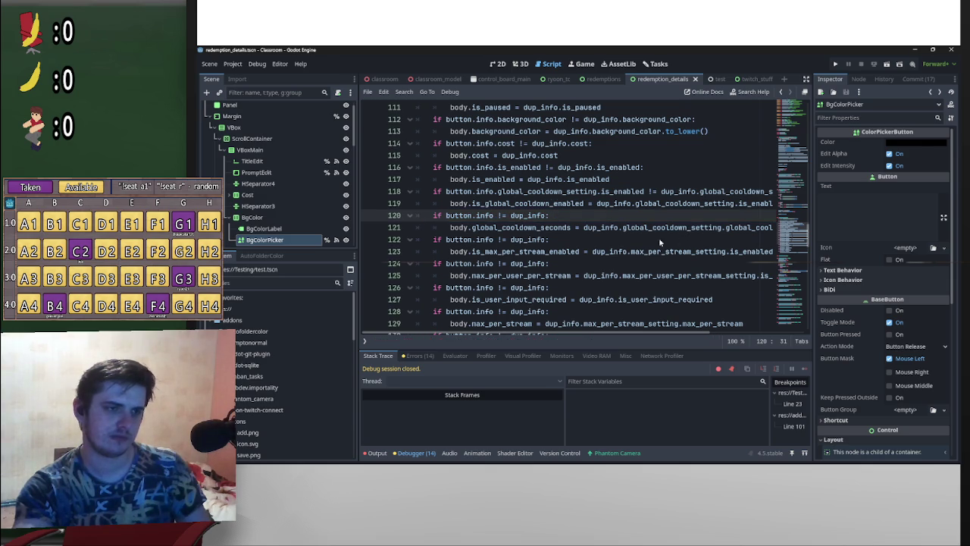
key(ctrl+shift+z)
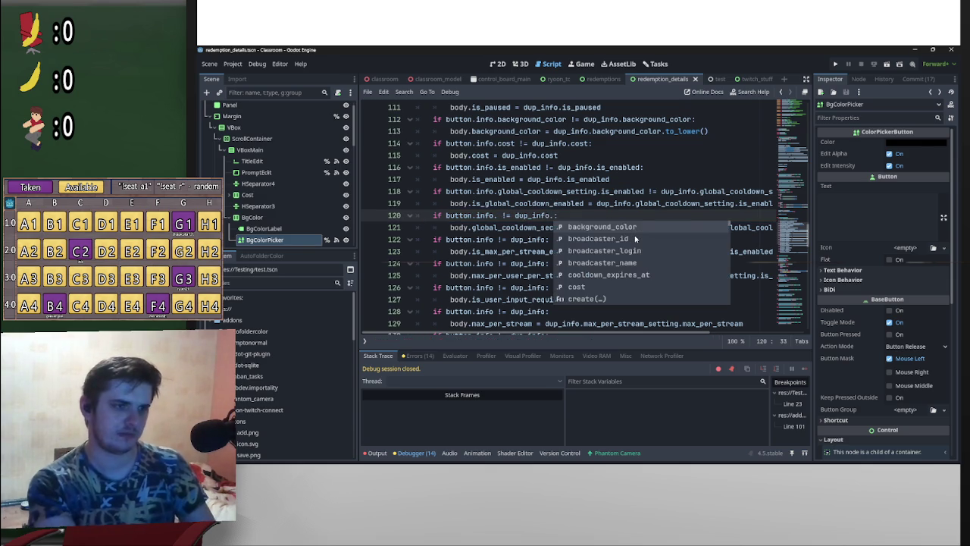
key(ctrl+shift+z)
key(ctrl+z)
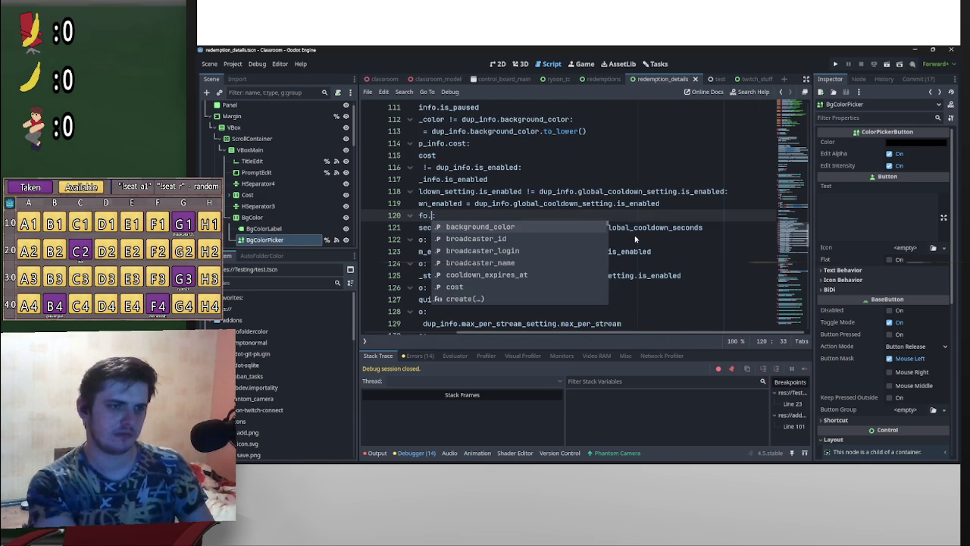
key(ctrl+z)
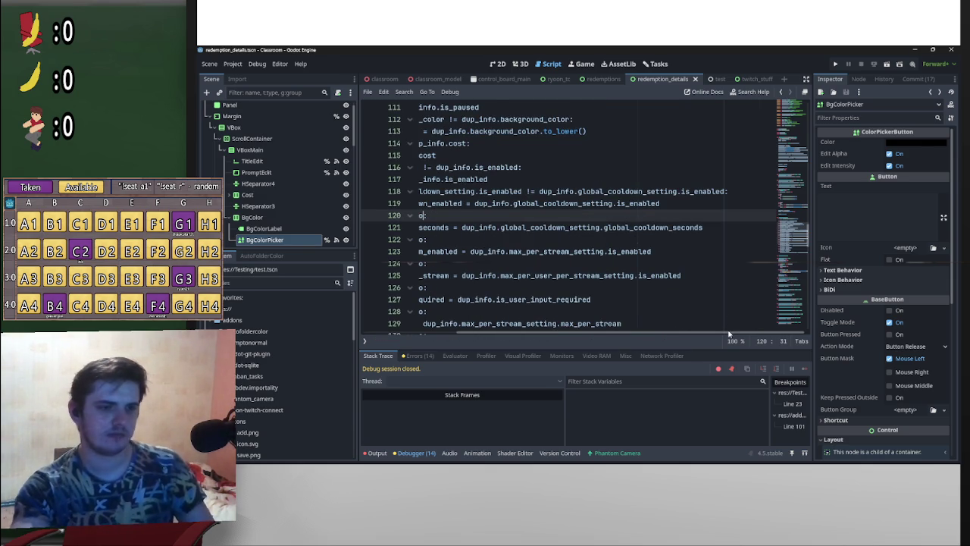
key(ctrl+shift+z)
key(ctrl+shift+z)
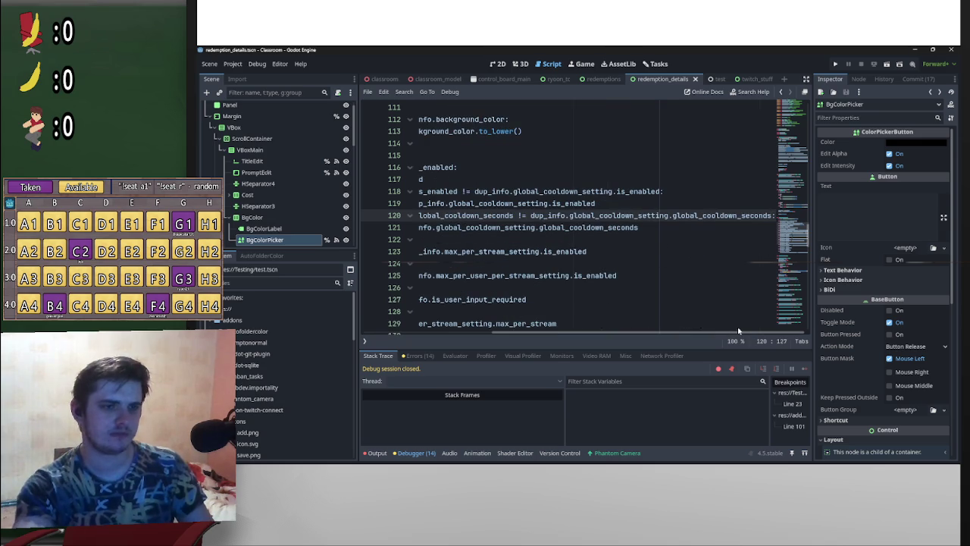
drag(739, 331, 614, 341)
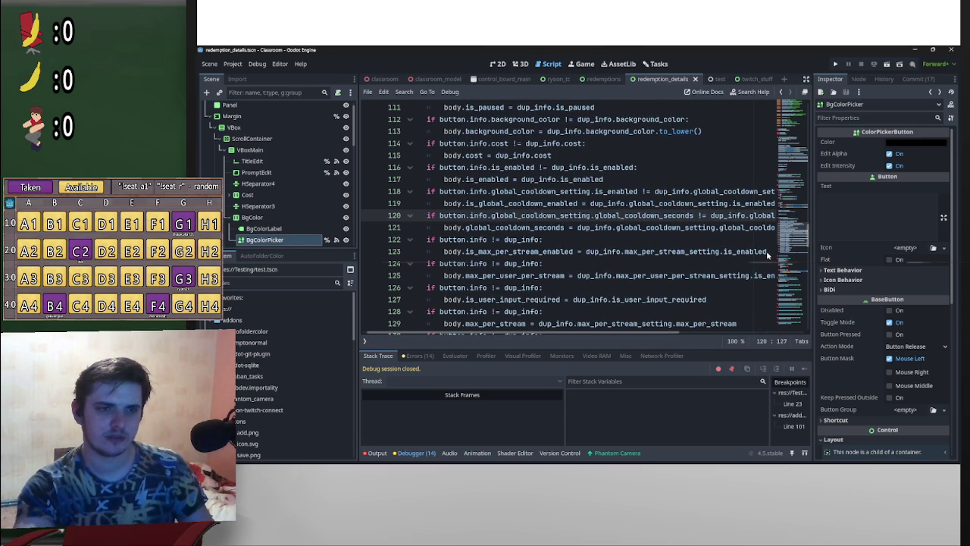
drag(767, 252, 617, 259)
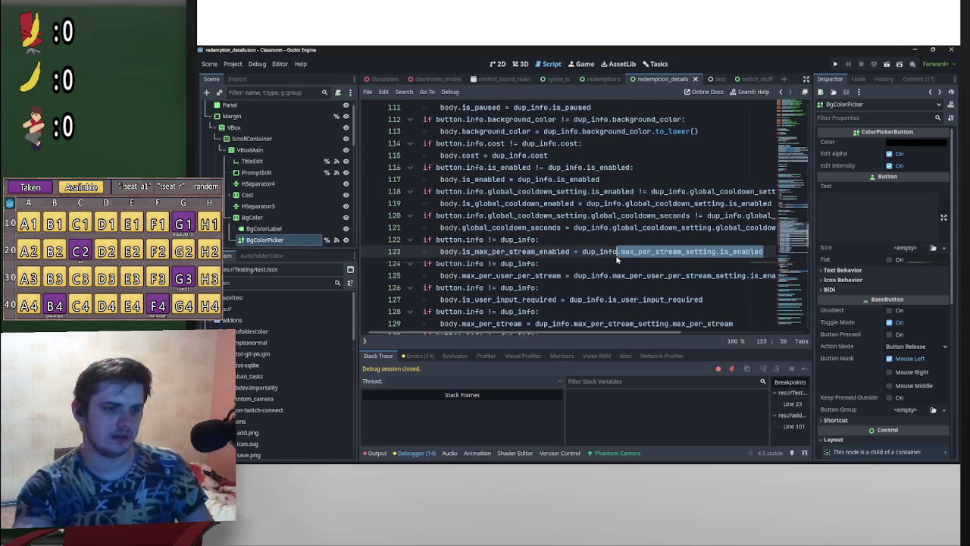
Add max_per_stream_setting.is_enabled to both sides of the line 122 check
click(535, 239)
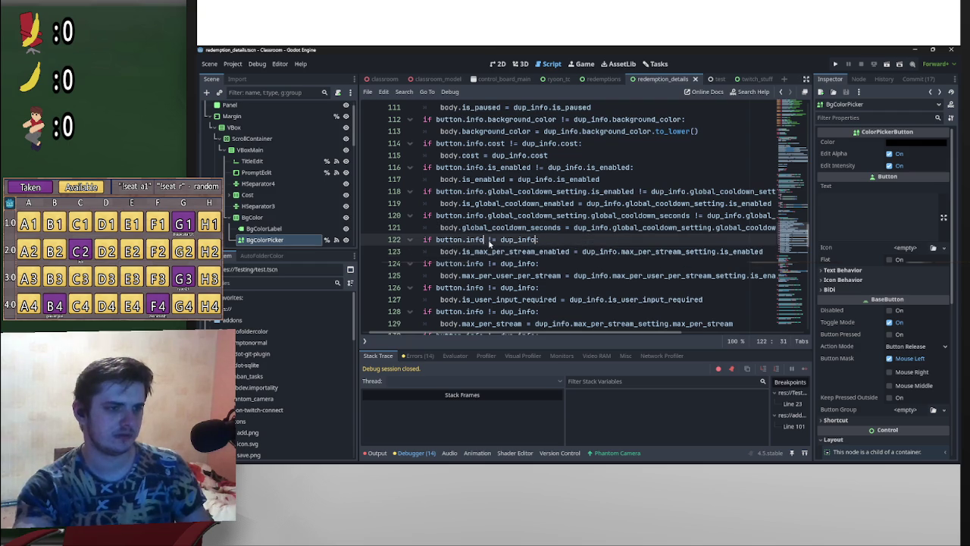
text(.max_per_stream_setting)
key(ctrl+v)
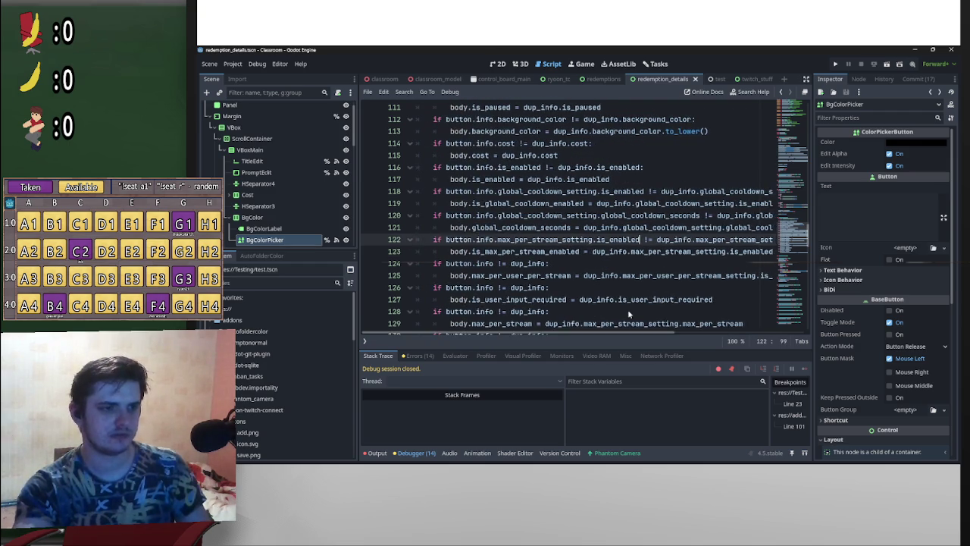
scroll(627, 309, down, 2)
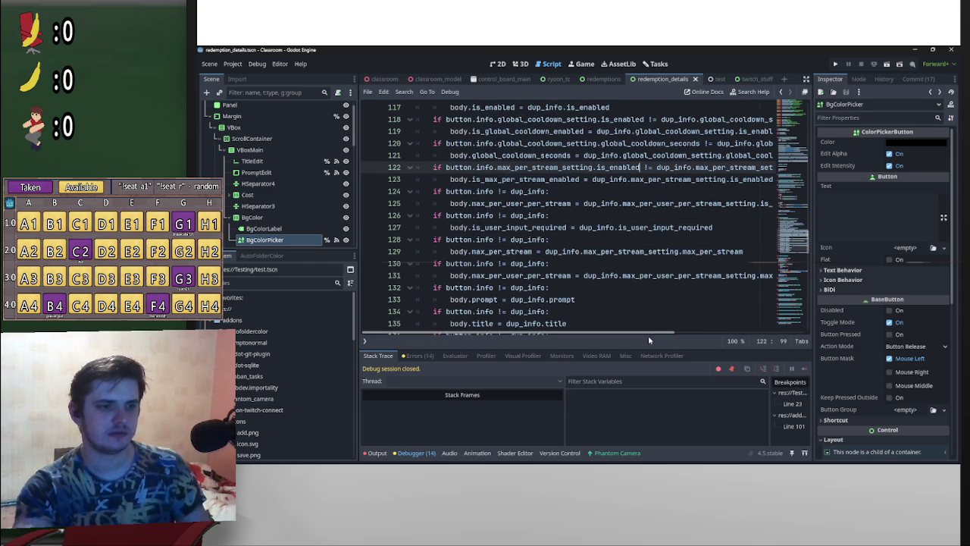
scroll(648, 334, down, 1)
scroll(662, 292, up, 1)
scroll(659, 276, up, 1)
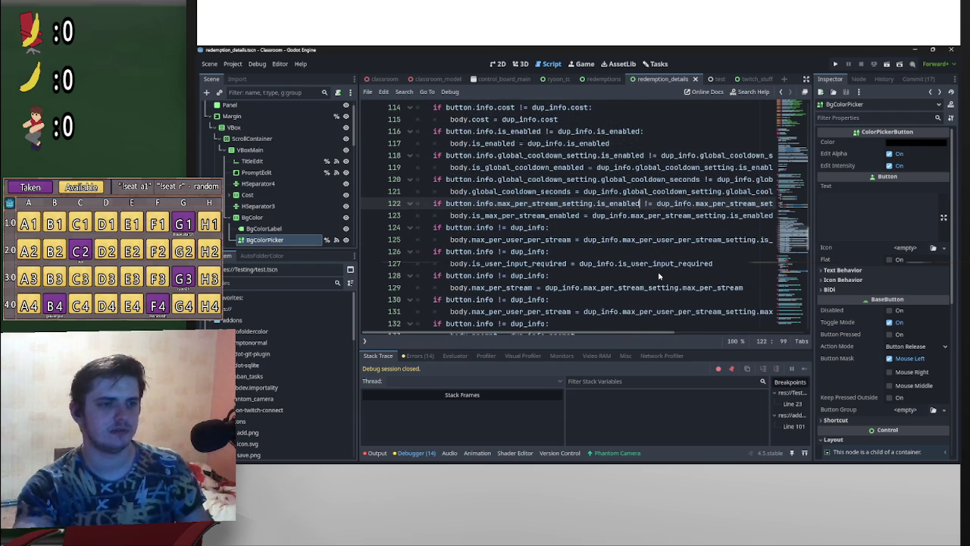
scroll(658, 277, up, 2)
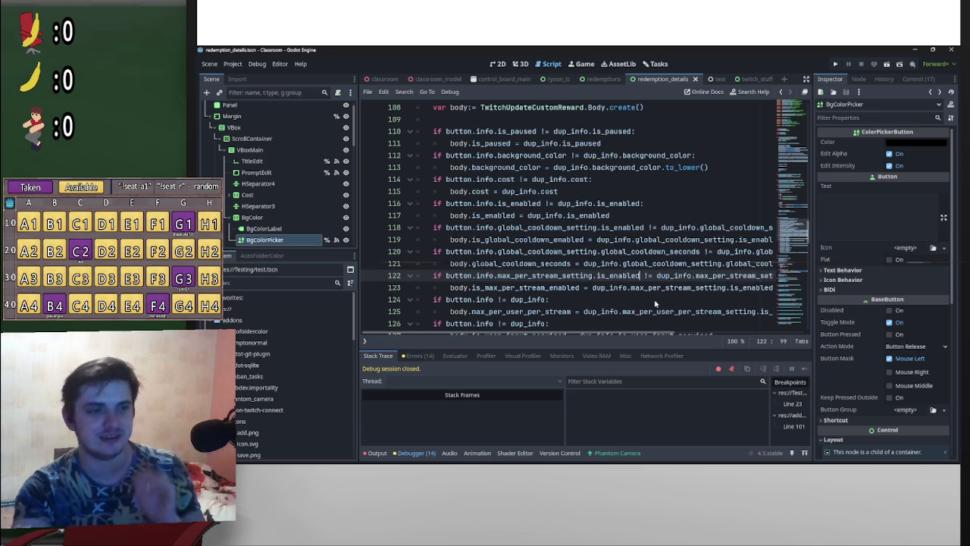
scroll(655, 303, down, 2)
scroll(646, 311, up, 1)
scroll(644, 329, right, 1)
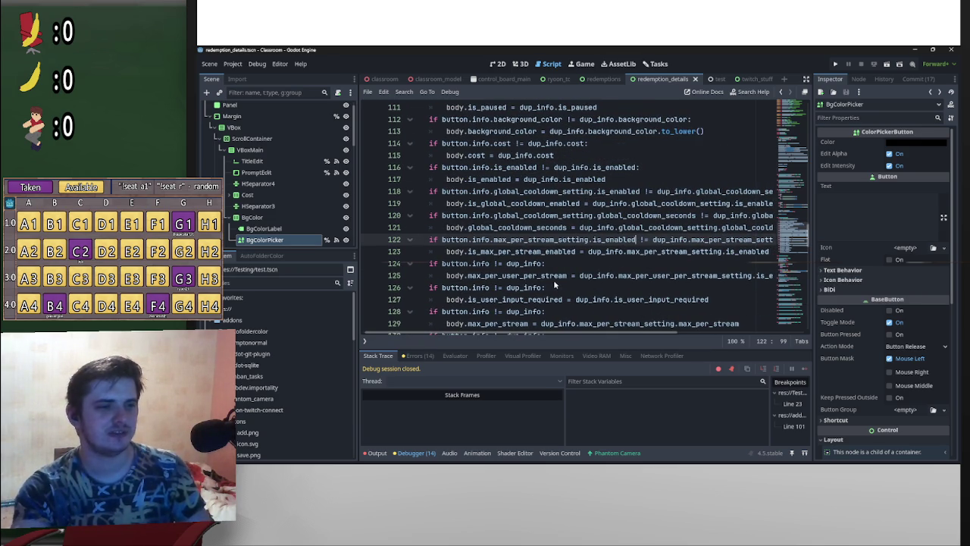
scroll(657, 326, down, 1)
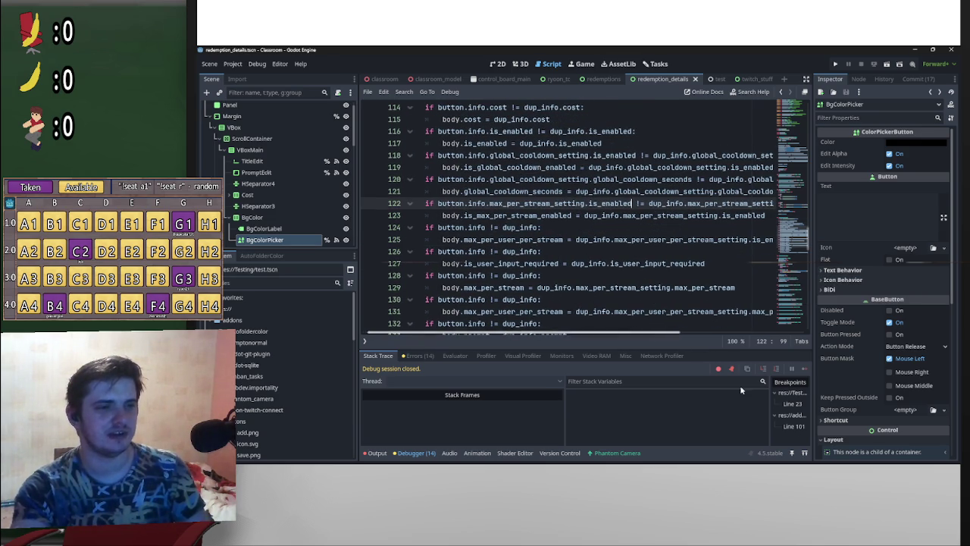
scroll(656, 332, right, 1)
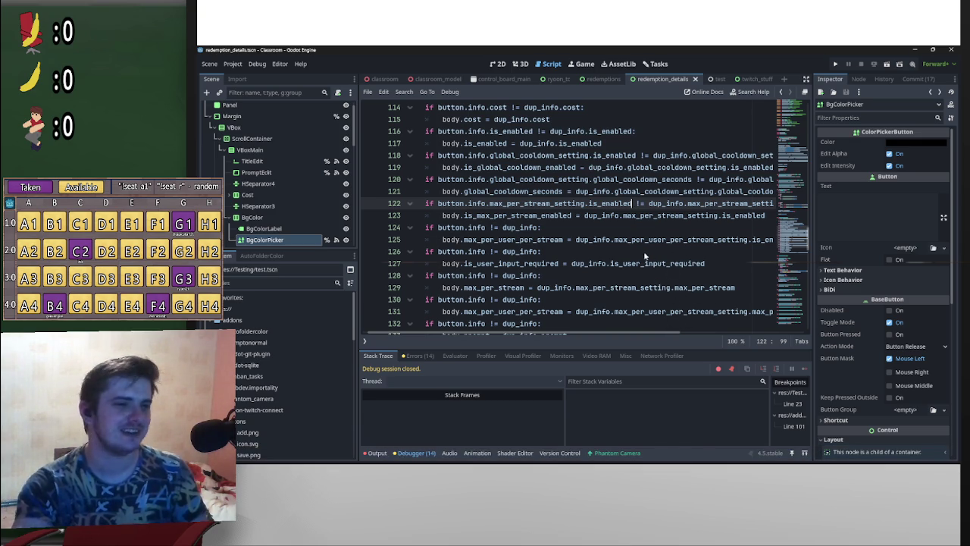
Add the per-user enabled field to line 124 and is_user_input_required to line 126
drag(614, 240, 773, 246)
key(ctrl+c)
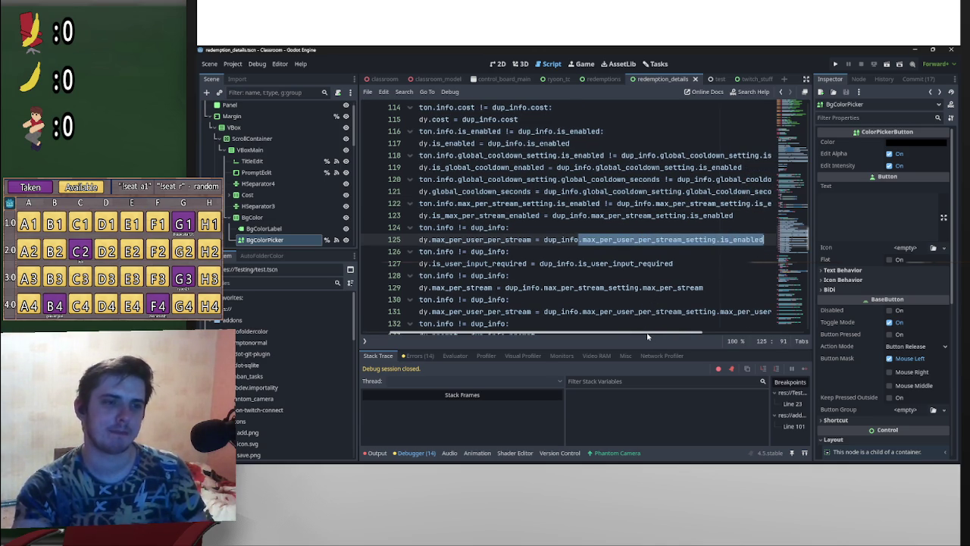
drag(647, 336, 635, 336)
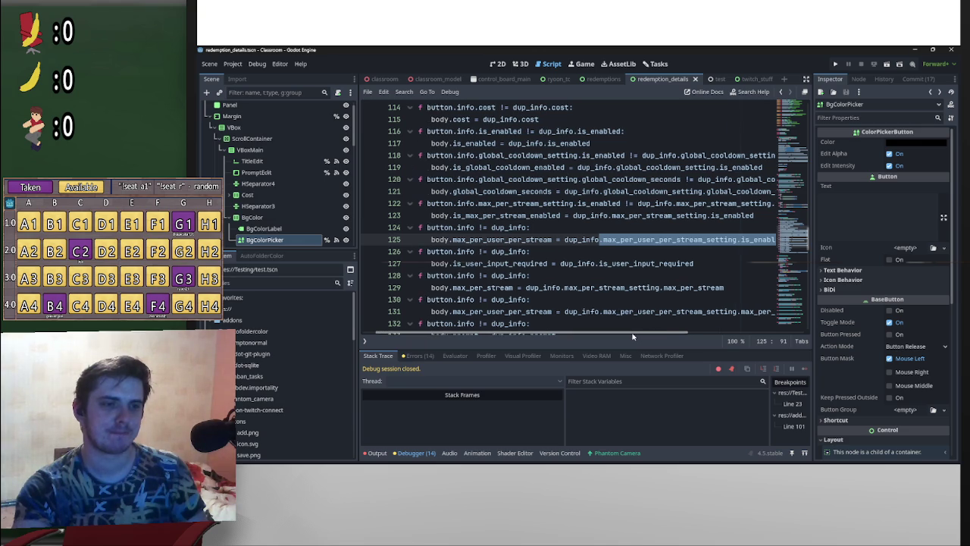
click(528, 227)
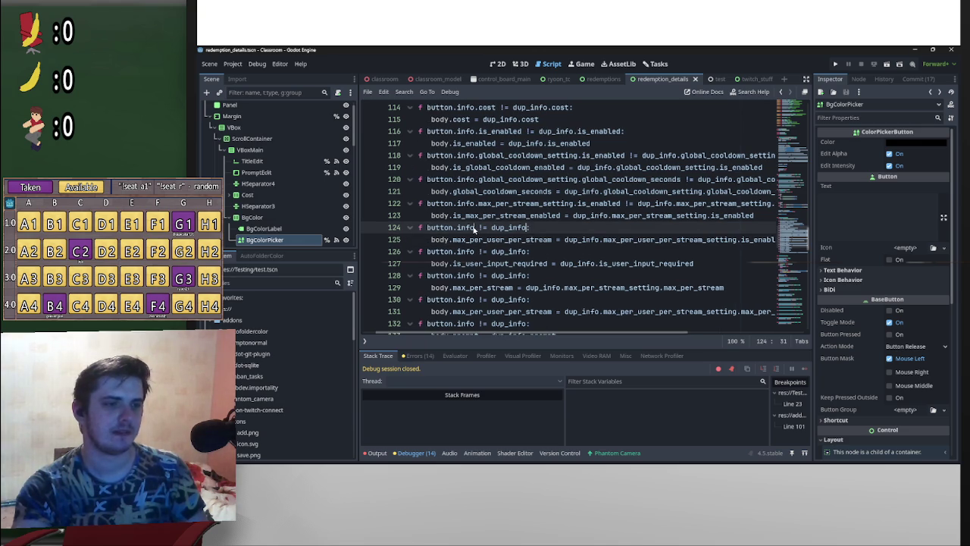
key(ctrl+v)
drag(651, 335, 540, 334)
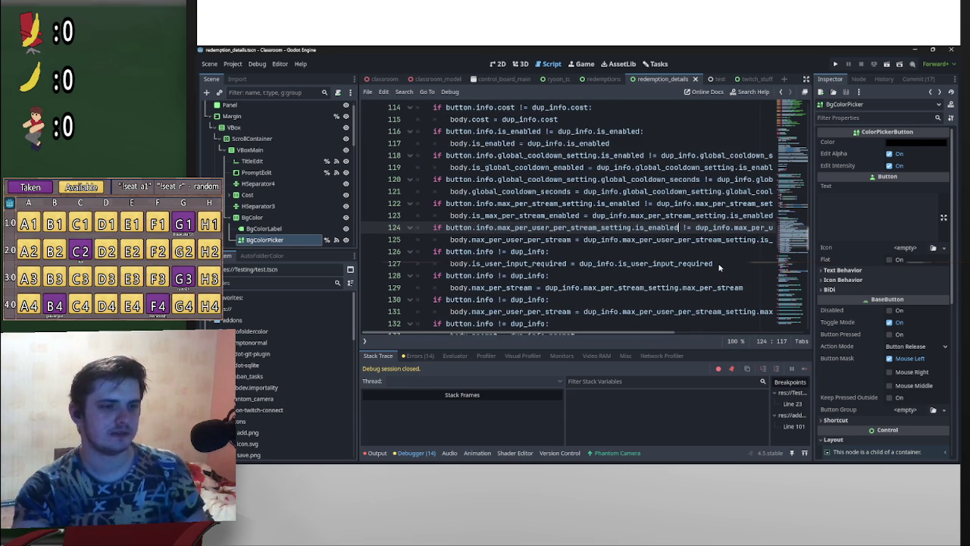
drag(714, 264, 615, 265)
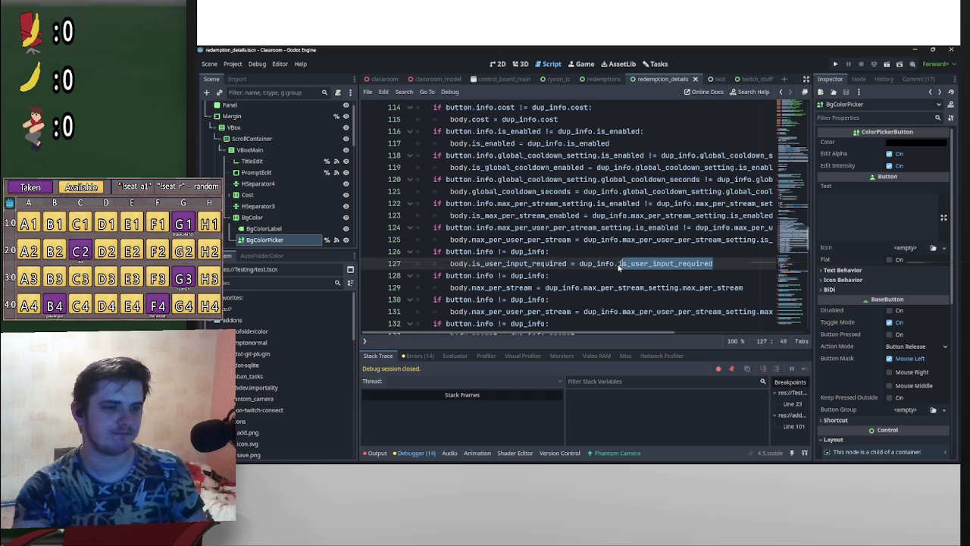
click(544, 254)
alt+click(494, 252)
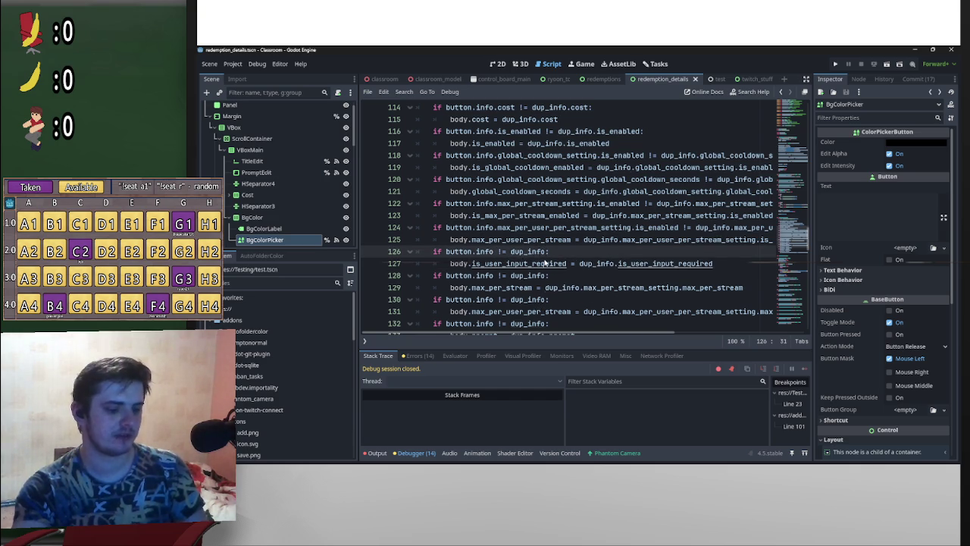
text(.is_user_input_required)
Add max_per_stream_setting.max_per_stream to line 128 and the per-user max path to line 130
drag(743, 287, 581, 287)
key(ctrl+c)
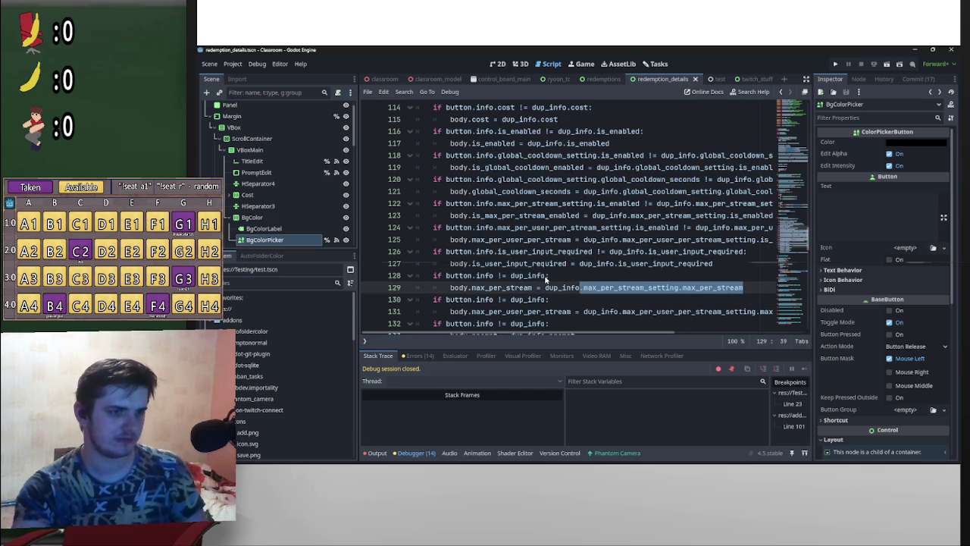
click(547, 275)
alt+click(493, 275)
key(ctrl+v)
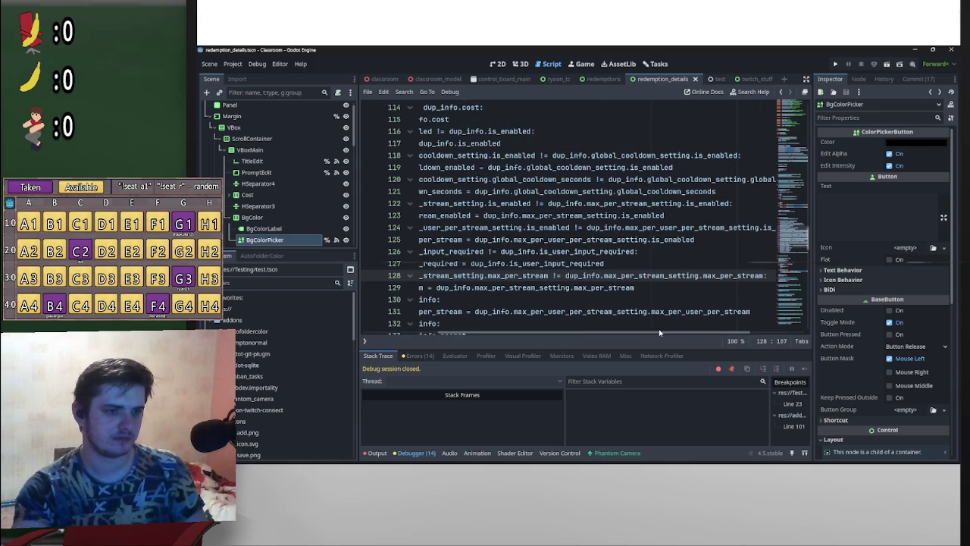
scroll(658, 326, down, 2)
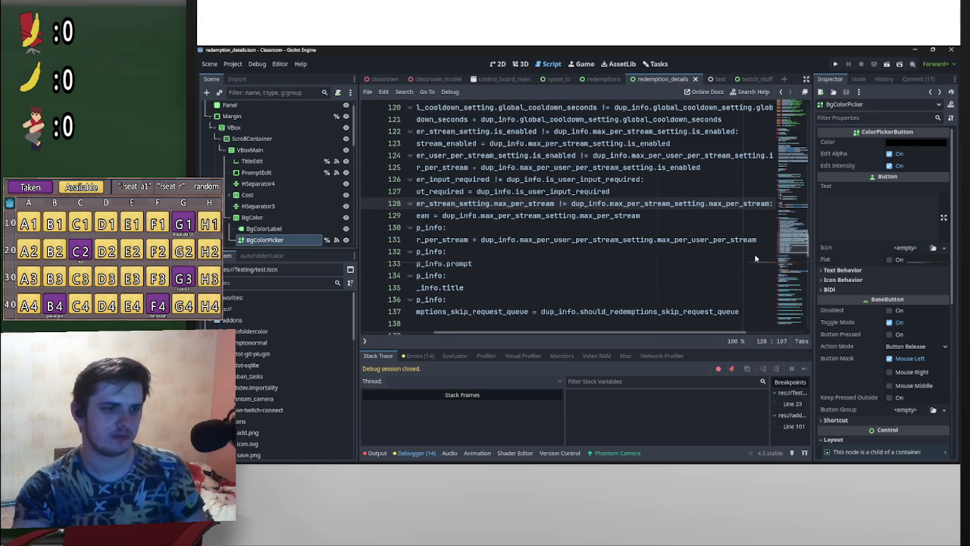
mouse_move(763, 241)
mouse_down()
mouse_move(506, 241)
mouse_move(517, 241)
mouse_up()
scroll(547, 246, left, 3)
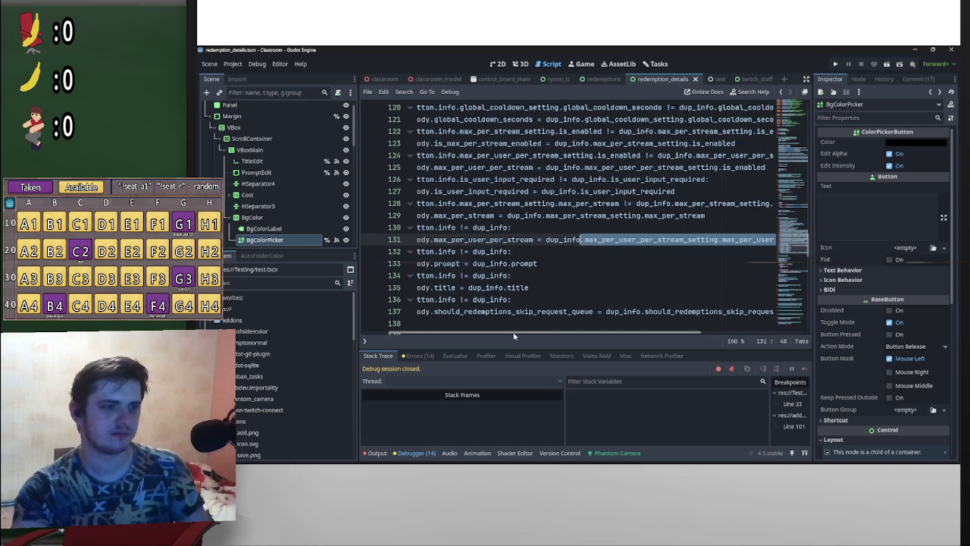
click(541, 229)
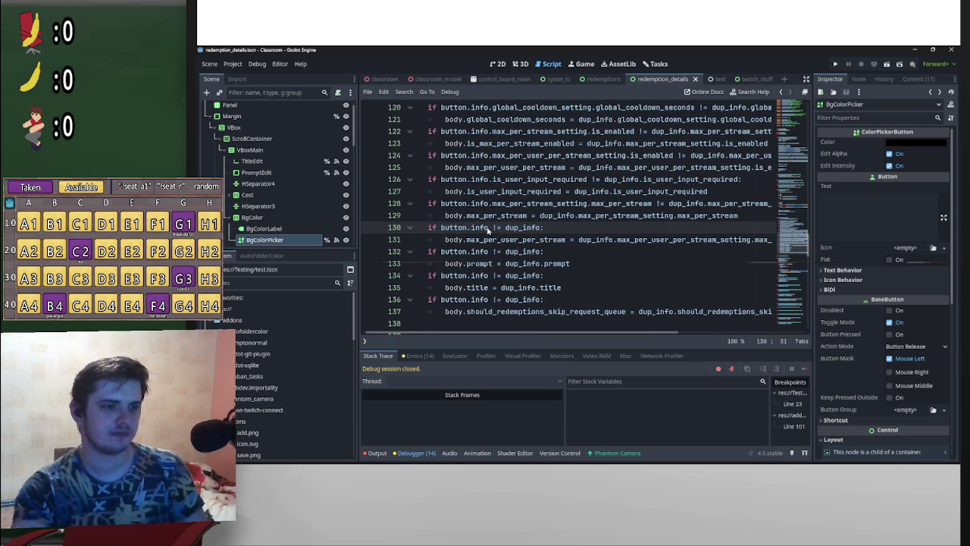
alt+click(488, 227)
key(ctrl+v)
Make lines 132 and 134 compare .prompt and .title on both sides
scroll(684, 317, down, 1)
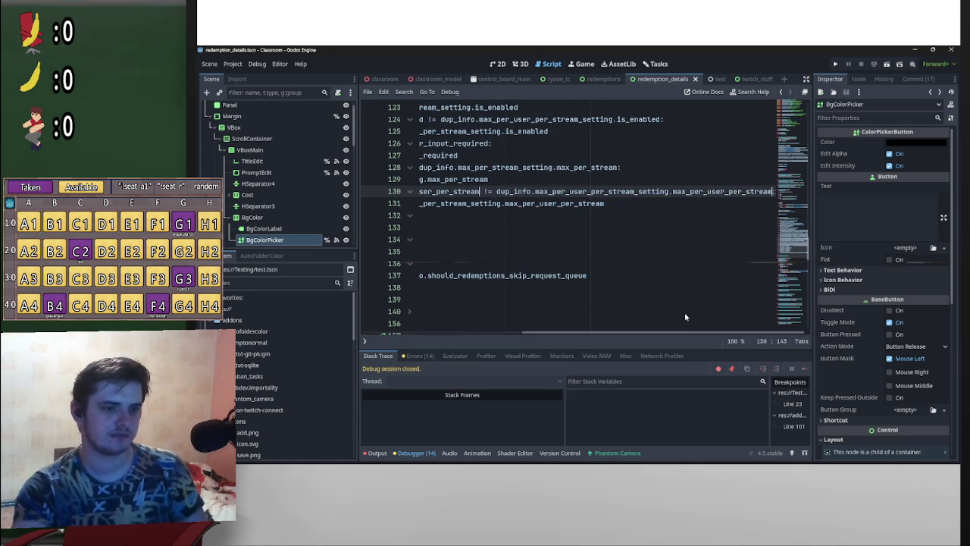
drag(684, 331, 543, 332)
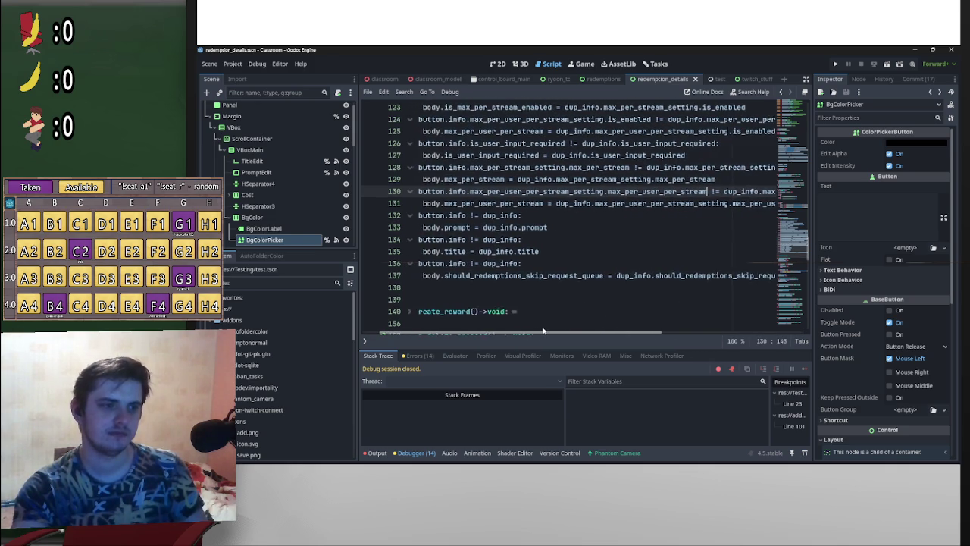
double_click(528, 227)
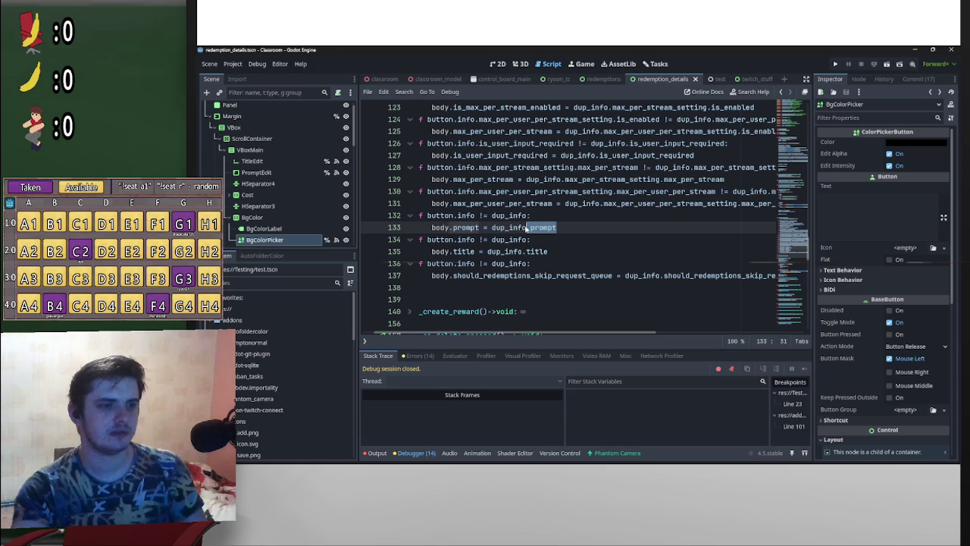
key(Up)
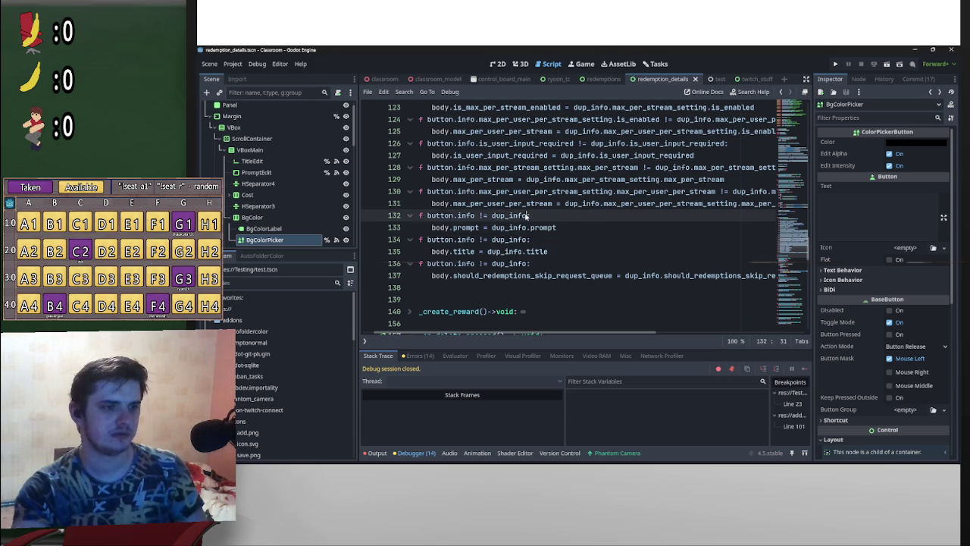
alt+click(477, 215)
text(.prompt)
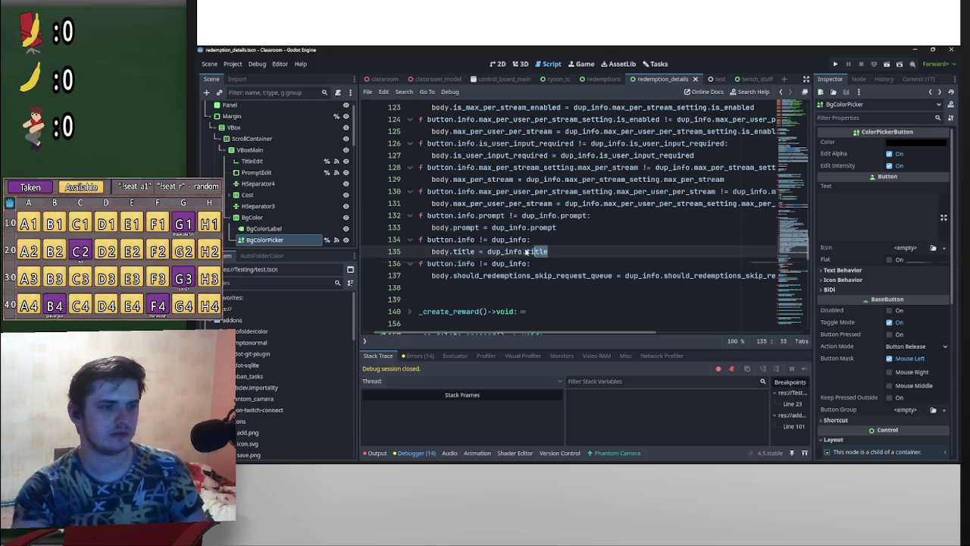
double_click(528, 251)
click(550, 239)
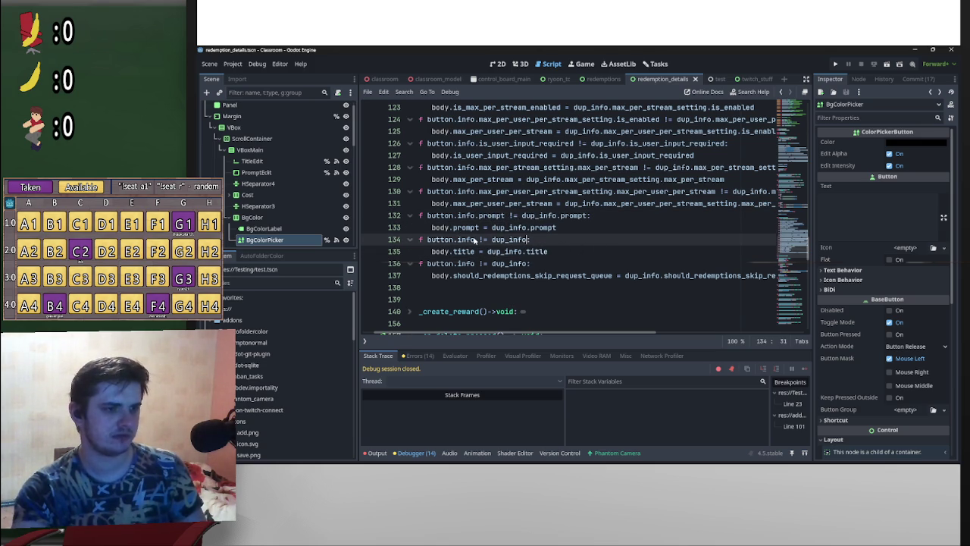
text(.title)
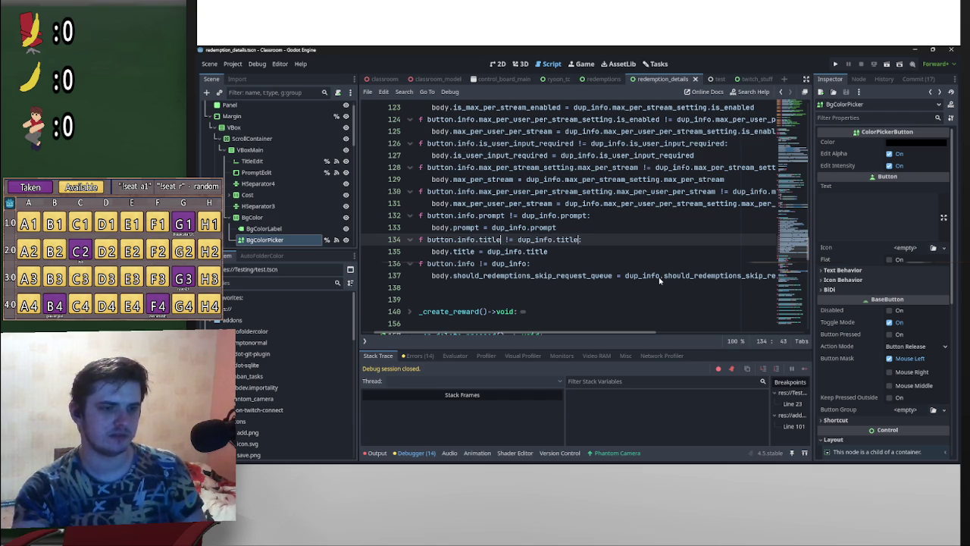
Add the skip-request-queue field to both sides of line 136 and save the script
drag(663, 279, 821, 279)
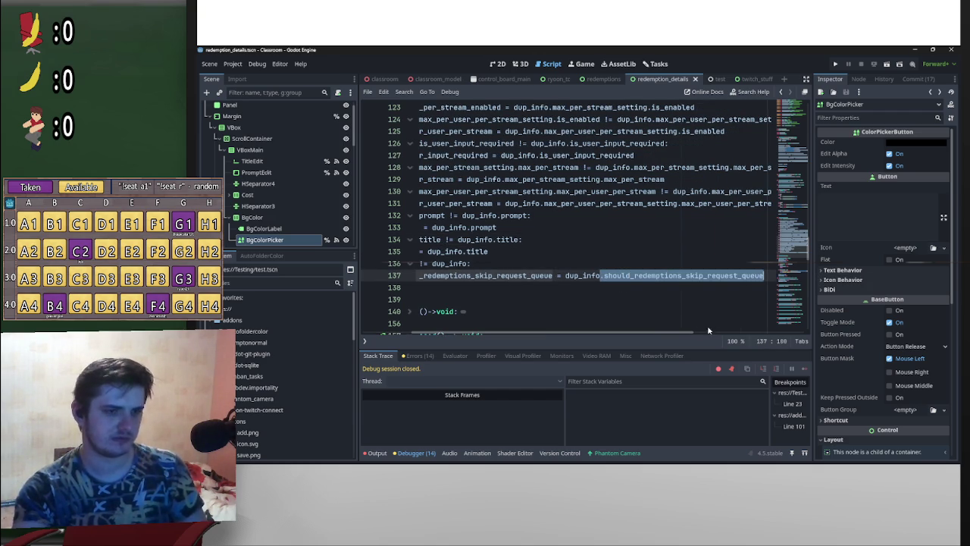
scroll(590, 313, left, 3)
click(549, 263)
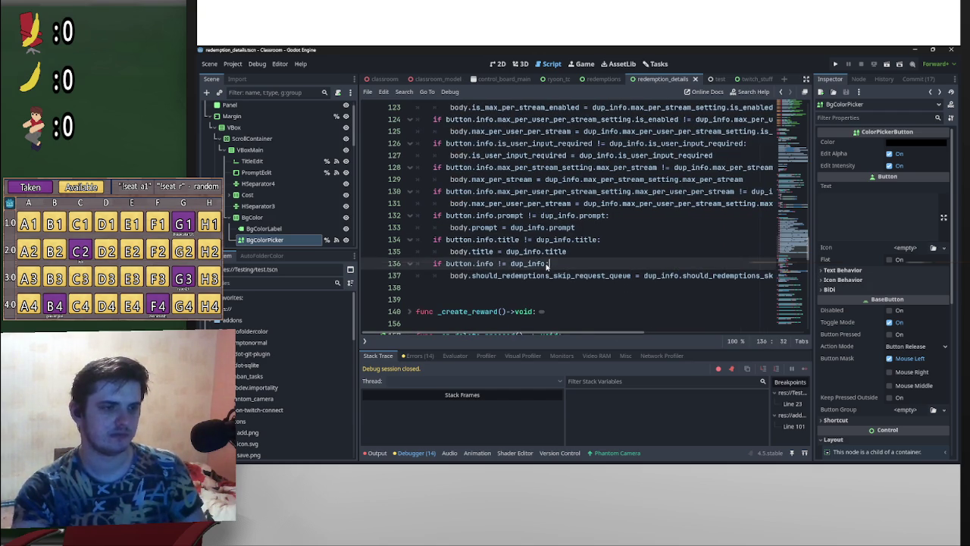
alt+click(496, 265)
key(ctrl+v)
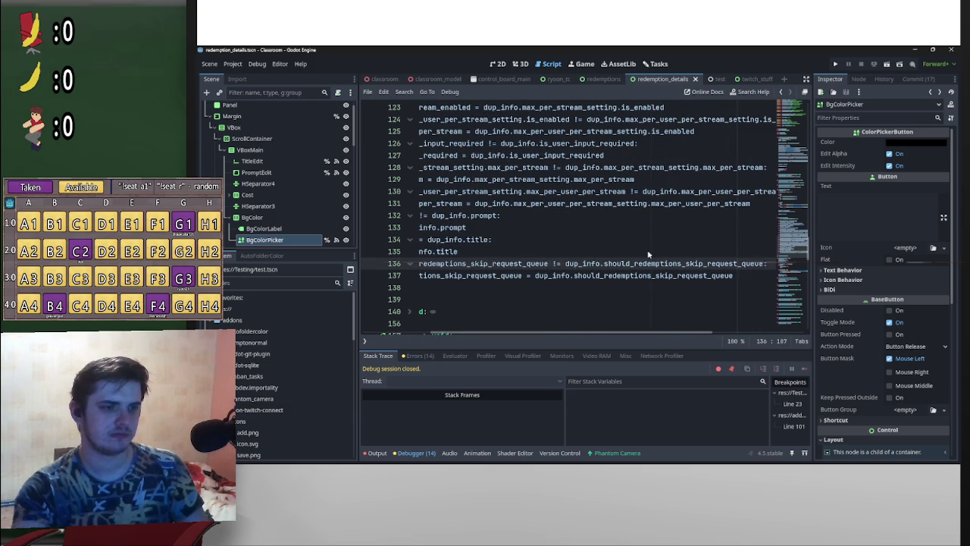
key(Up)
key(ctrl+s)
Fold _update_reward and remove the extra blank line after it
scroll(659, 332, up, 8)
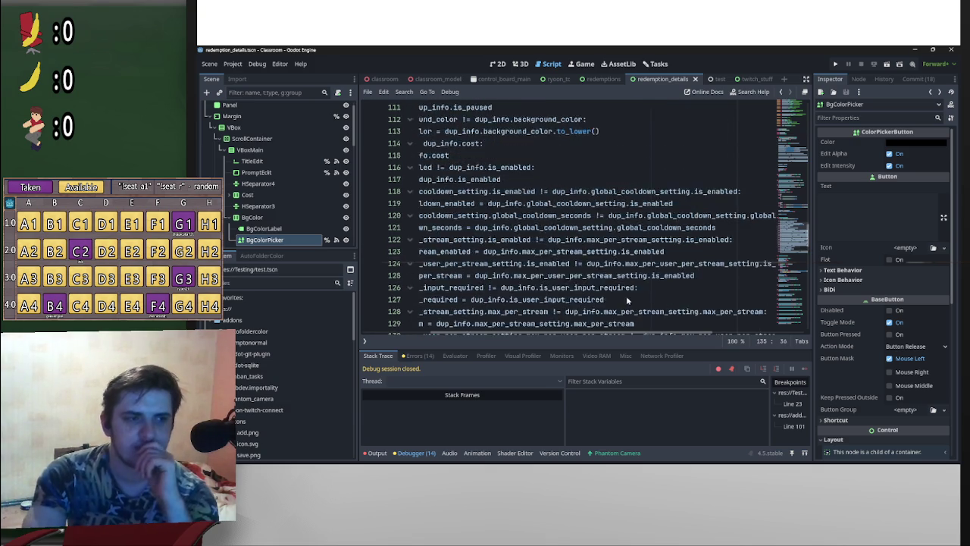
drag(615, 335, 510, 287)
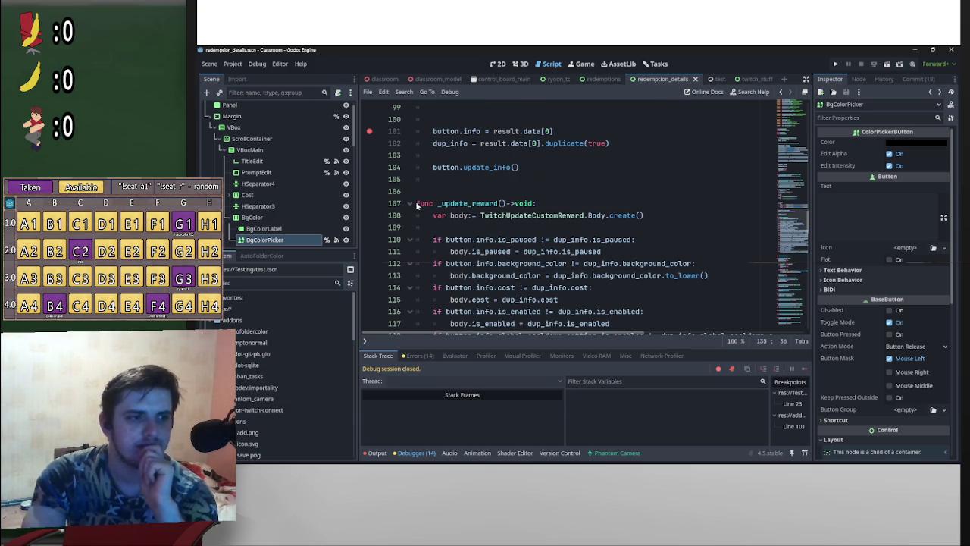
click(410, 203)
click(443, 228)
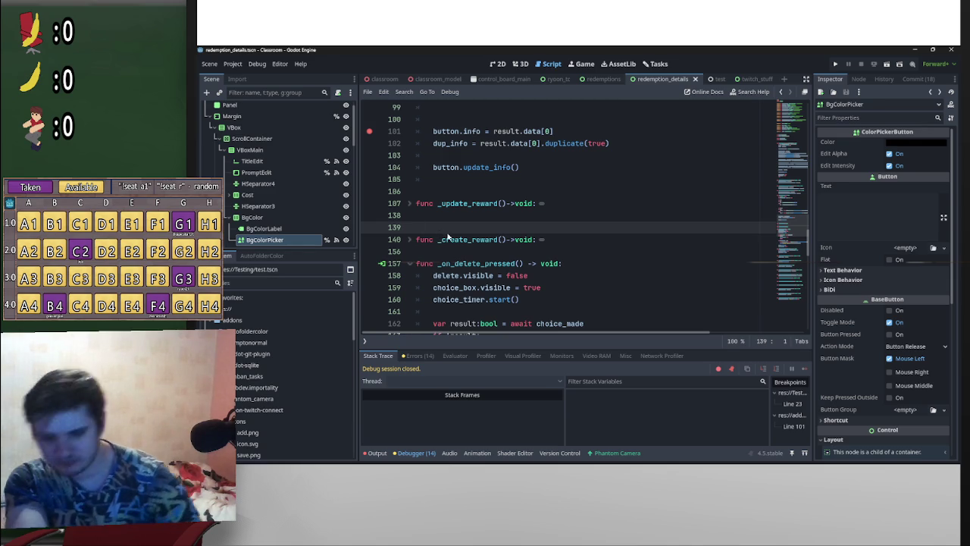
key(BackSpace)
Cut the var body declaration block from _on_save_pressed
scroll(523, 242, up, 2)
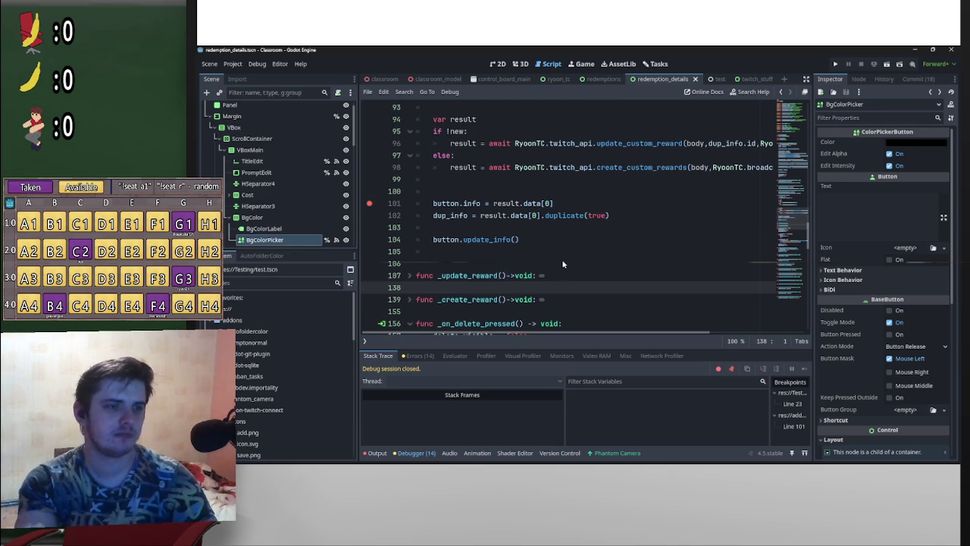
scroll(478, 237, up, 1)
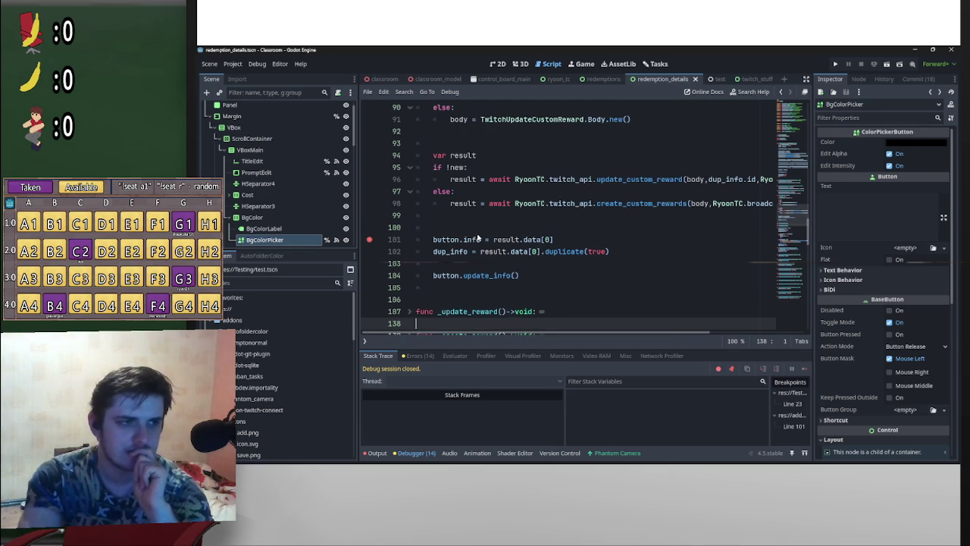
scroll(485, 235, up, 1)
scroll(490, 234, up, 2)
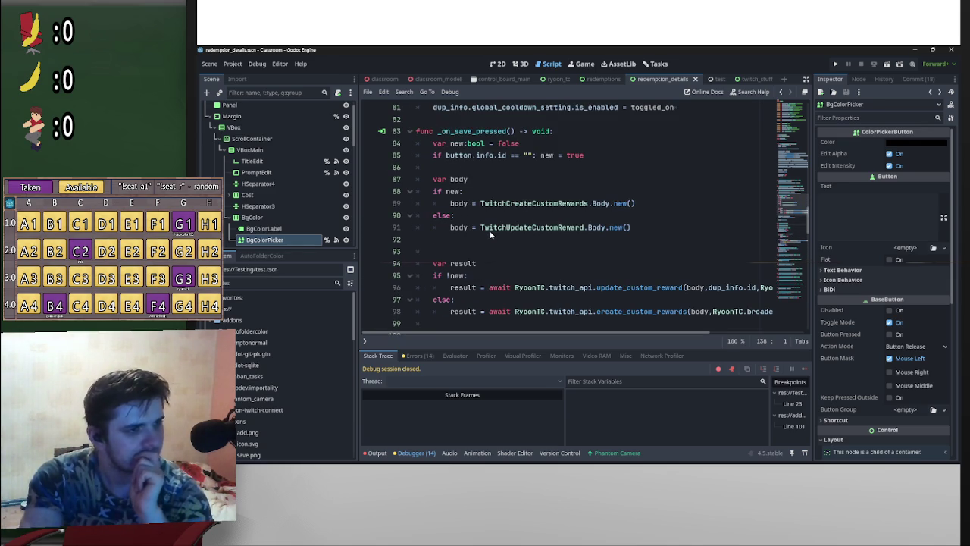
mouse_move(649, 234)
mouse_down()
mouse_move(439, 216)
mouse_move(375, 177)
mouse_up()
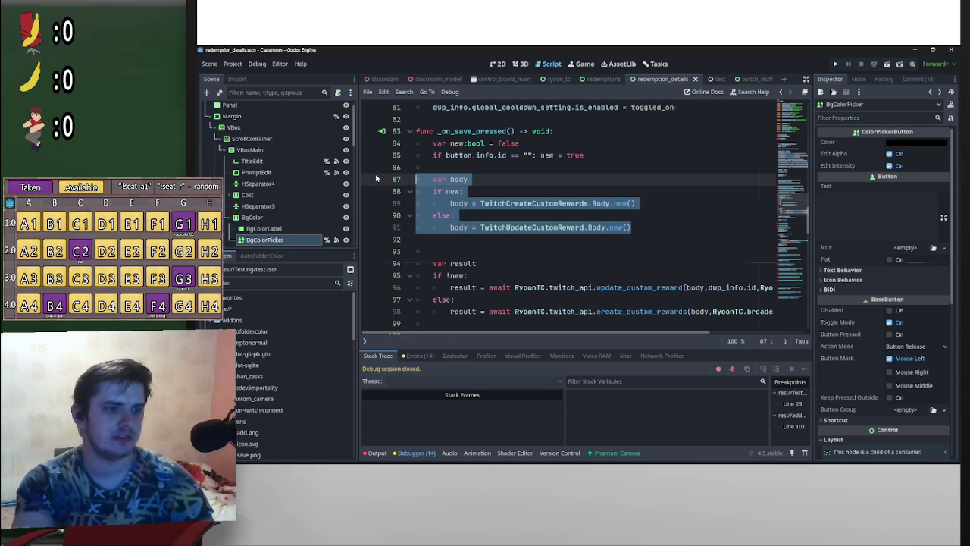
key(ctrl+x)
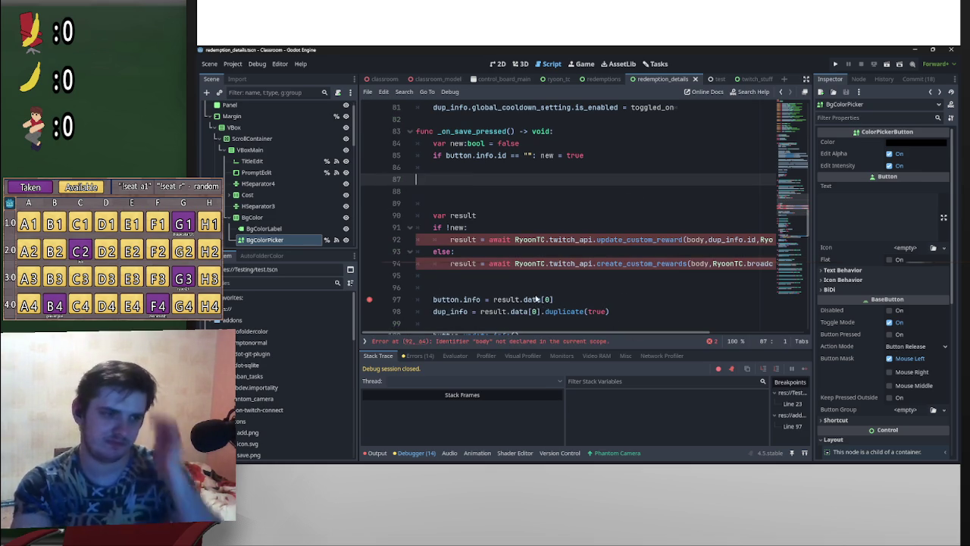
scroll(535, 298, down, 3)
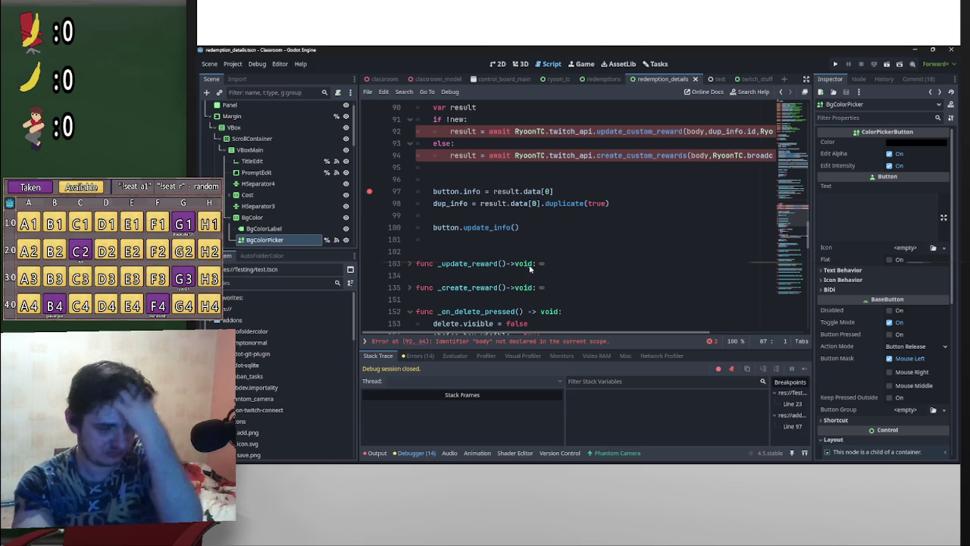
scroll(529, 232, up, 2)
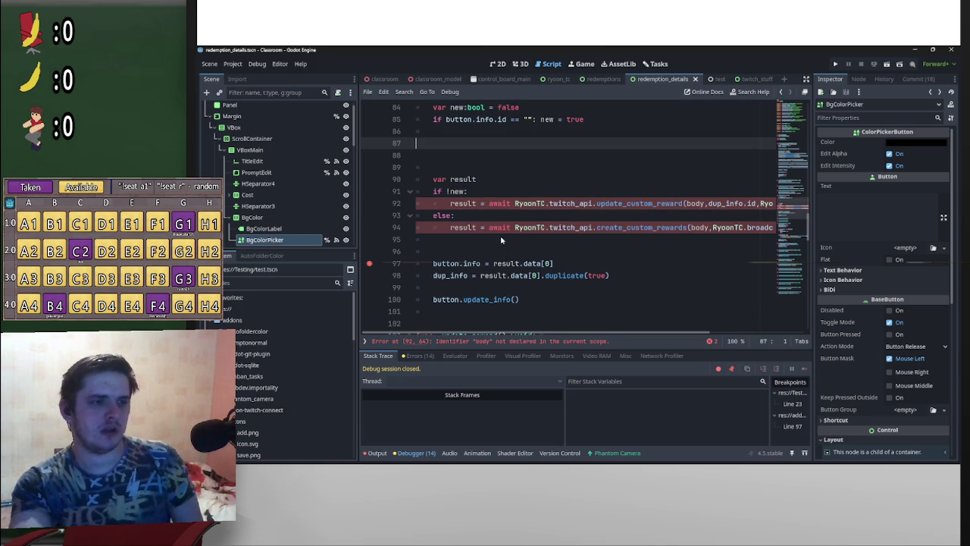
scroll(512, 284, down, 2)
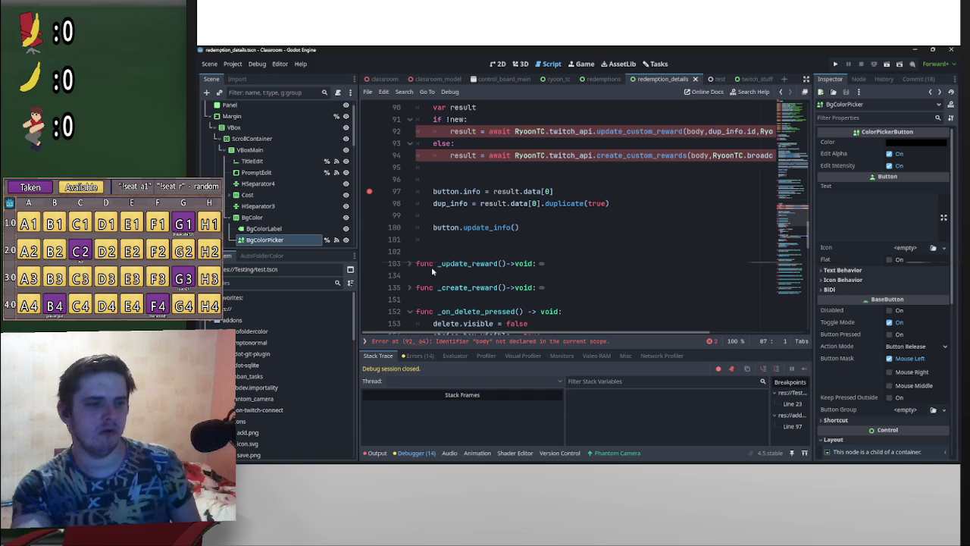
drag(438, 264, 505, 264)
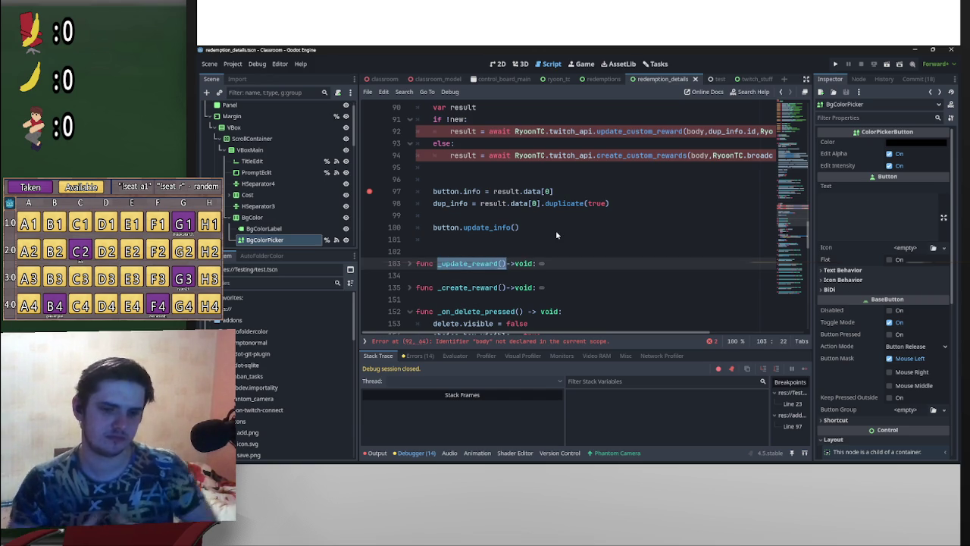
click(409, 264)
scroll(416, 265, down, 12)
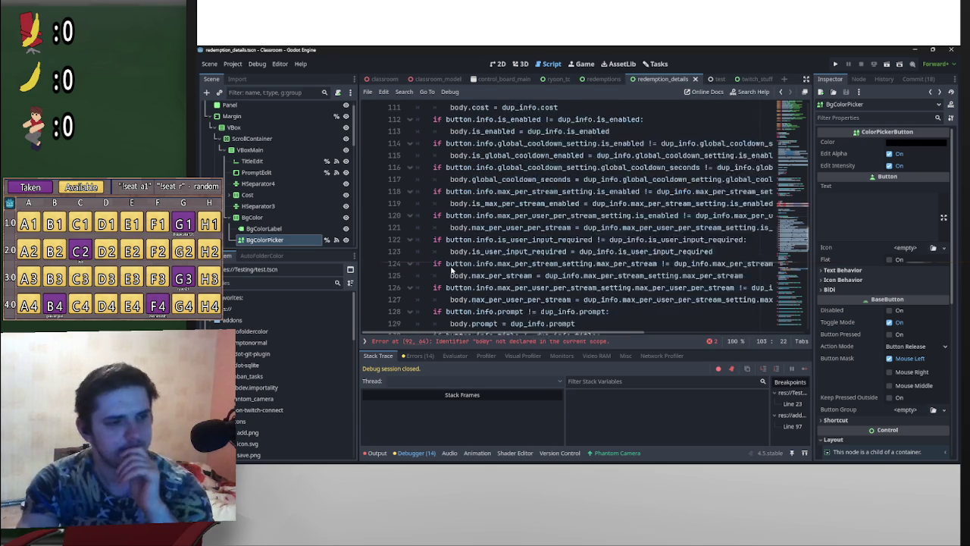
scroll(460, 268, up, 2)
scroll(462, 271, up, 11)
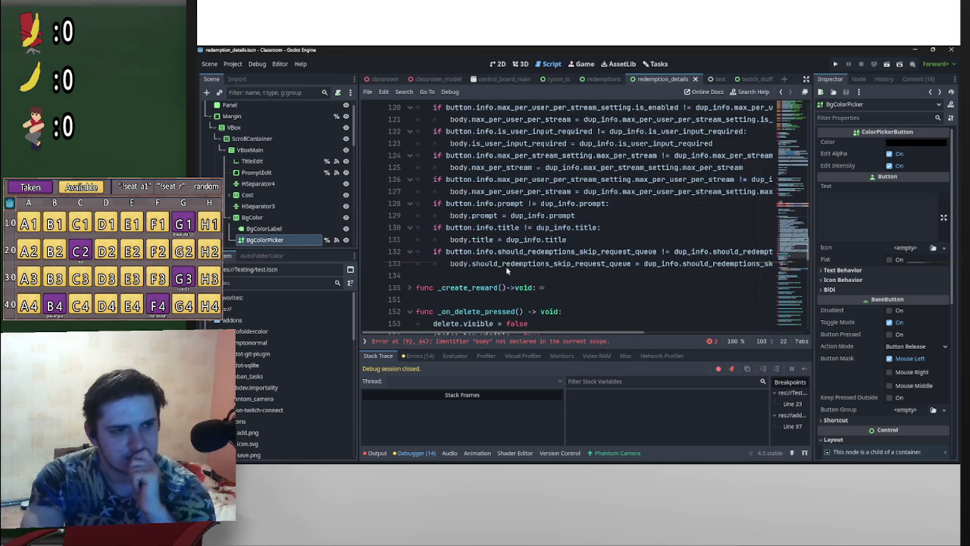
click(413, 300)
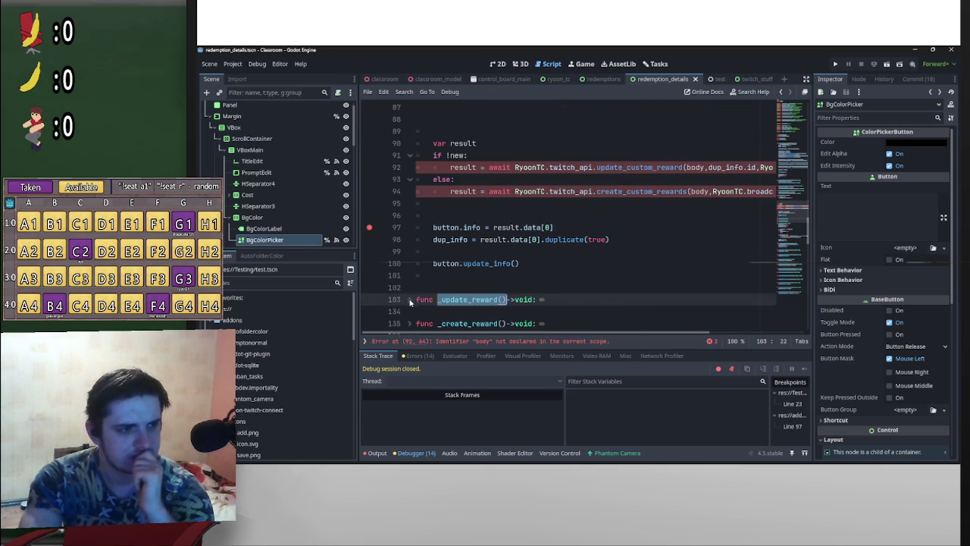
scroll(459, 282, up, 4)
scroll(462, 284, down, 2)
scroll(466, 286, down, 3)
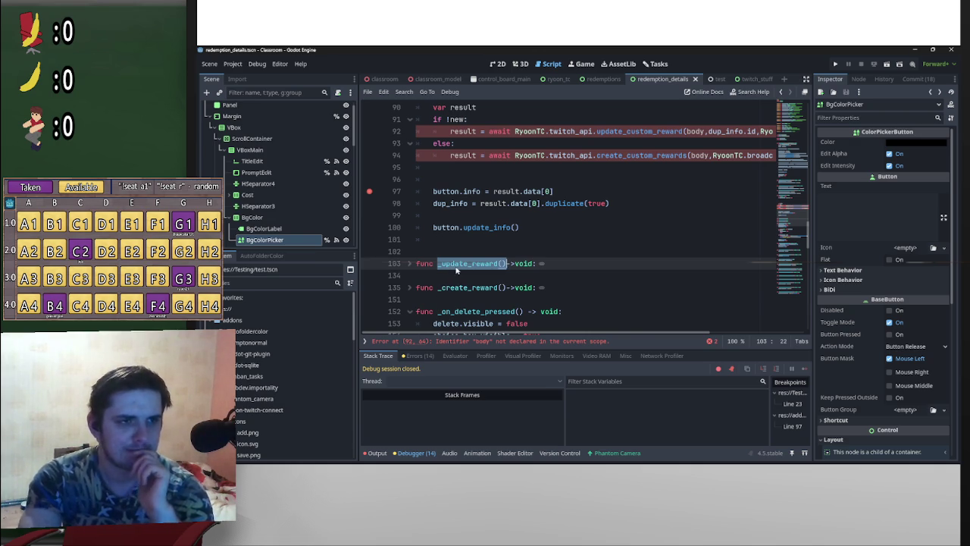
drag(626, 331, 765, 331)
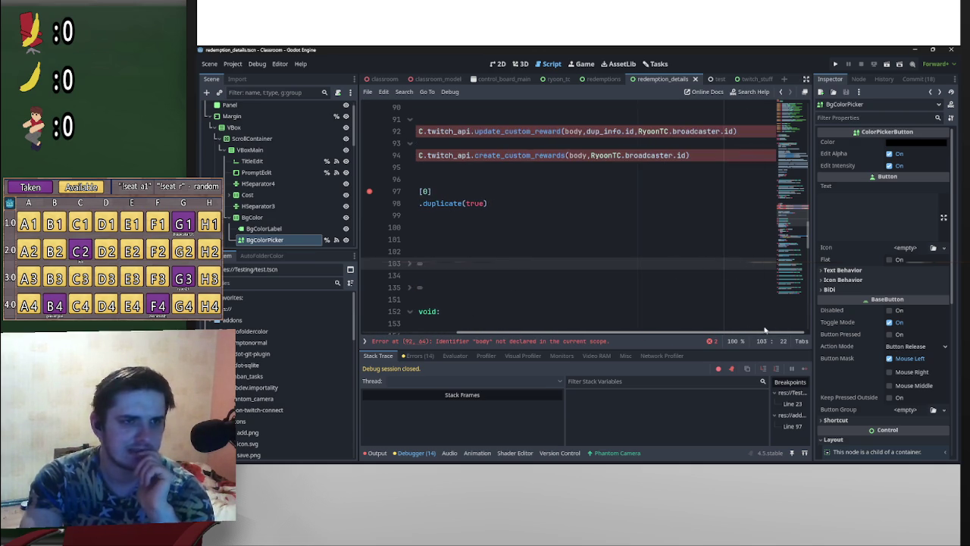
mouse_move(758, 133)
mouse_down()
mouse_move(402, 136)
mouse_move(520, 137)
mouse_move(490, 132)
mouse_up()
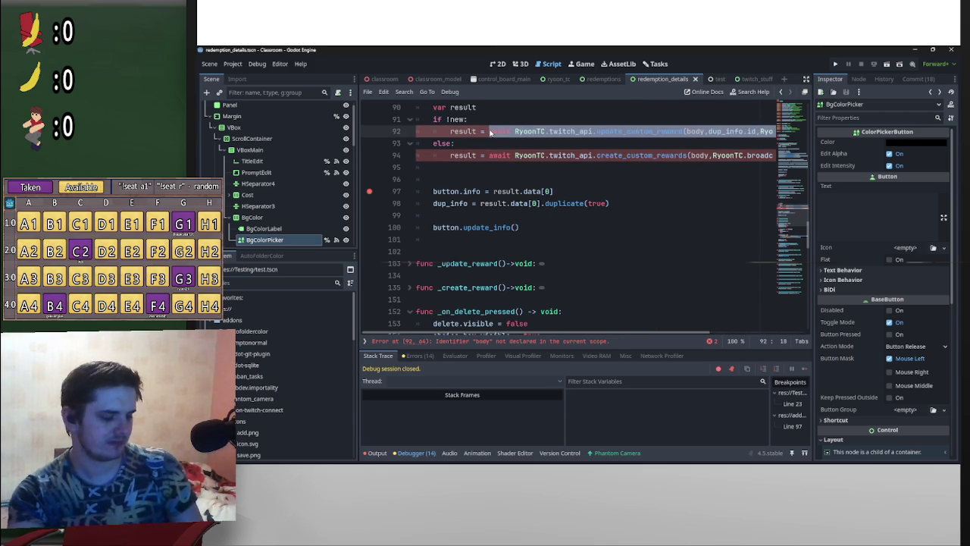
scroll(417, 228, down, 2)
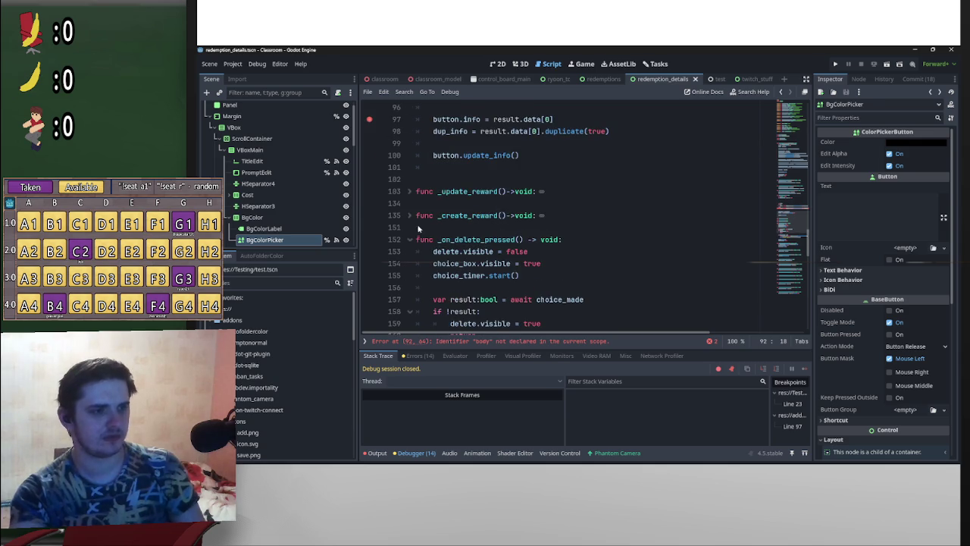
scroll(418, 227, up, 4)
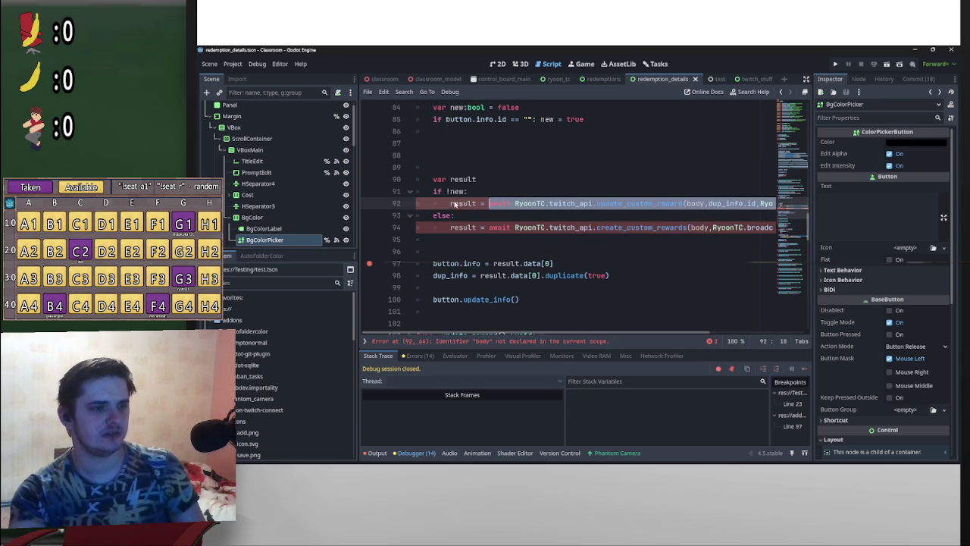
scroll(463, 199, down, 1)
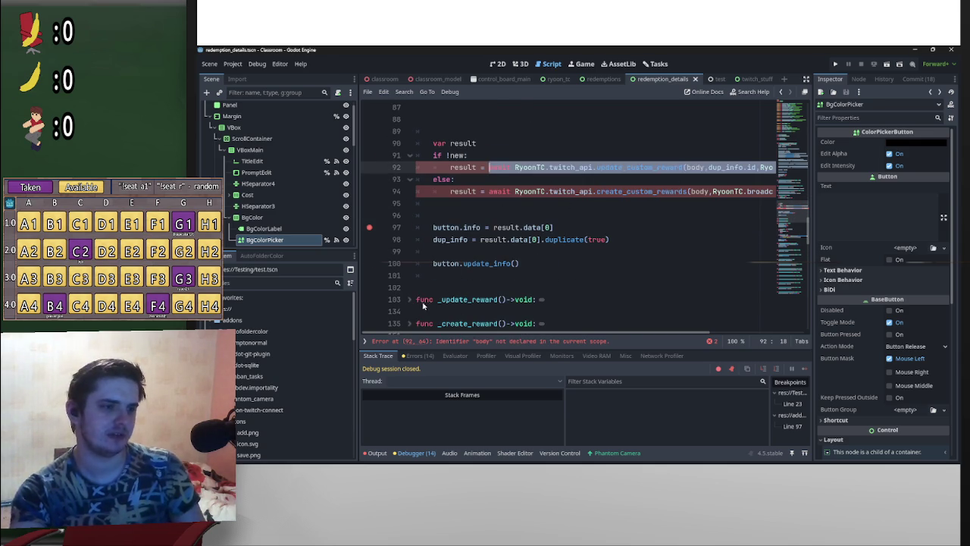
scroll(408, 301, down, 1)
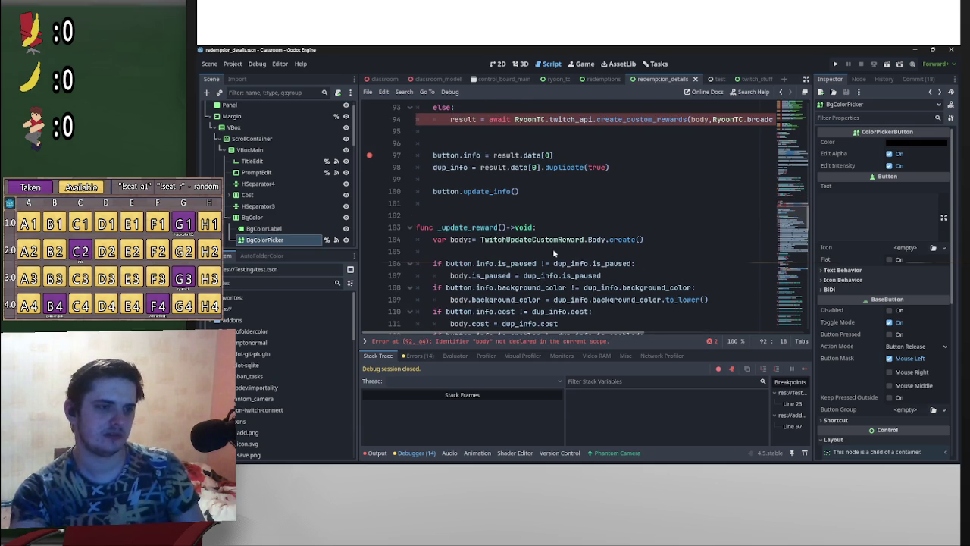
Paste the update_custom_reward call at the end of _update_reward
scroll(598, 255, down, 5)
scroll(610, 258, down, 5)
click(500, 271)
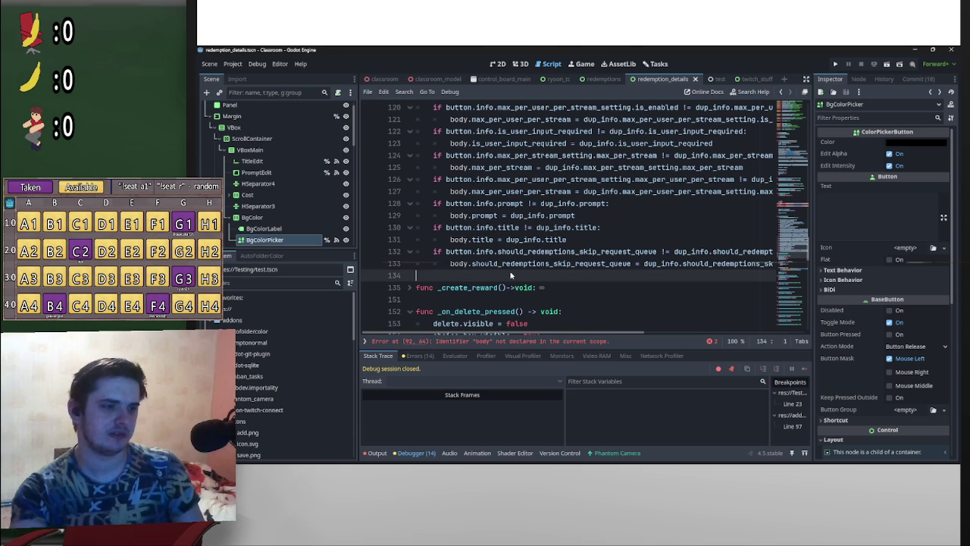
key(Return)
click(509, 273)
key(Return)
key(ctrl+v)
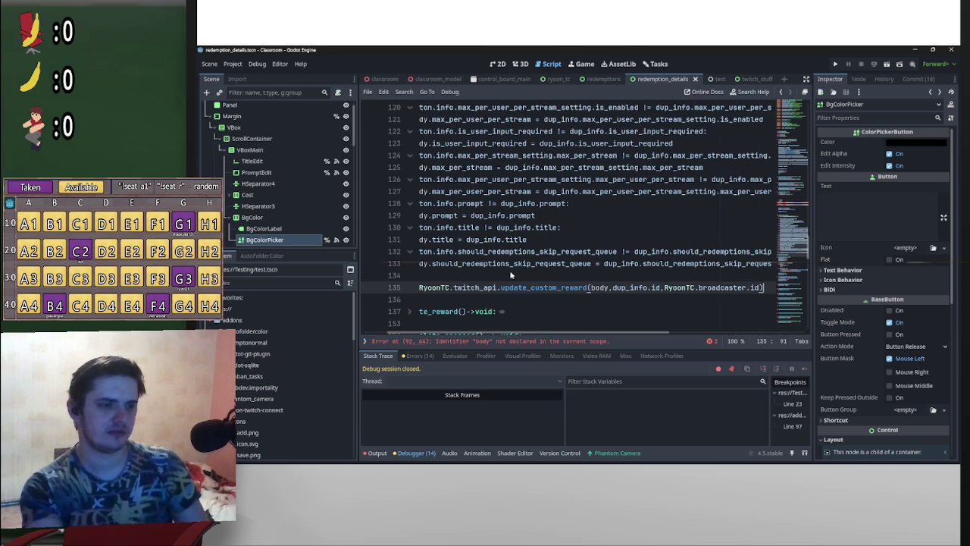
drag(655, 335, 632, 335)
scroll(454, 243, up, 9)
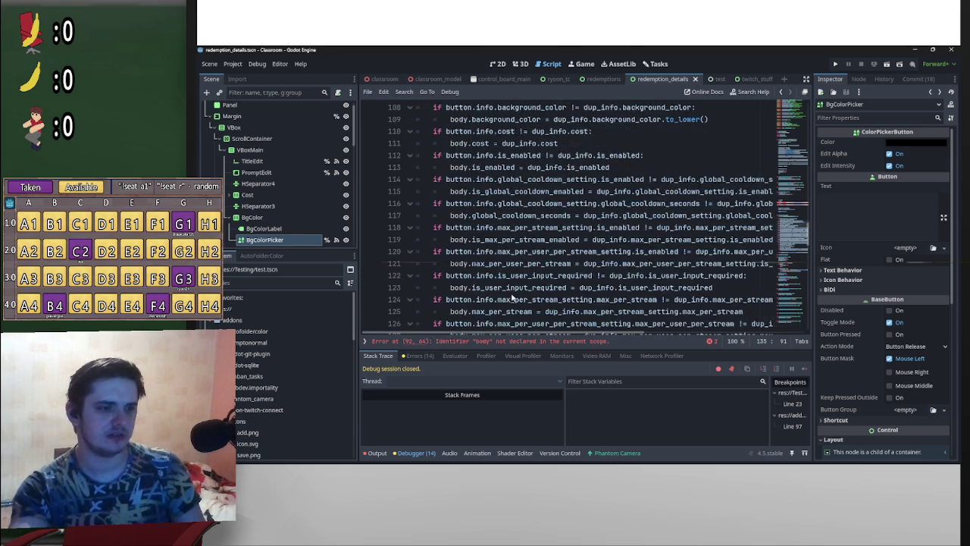
click(413, 228)
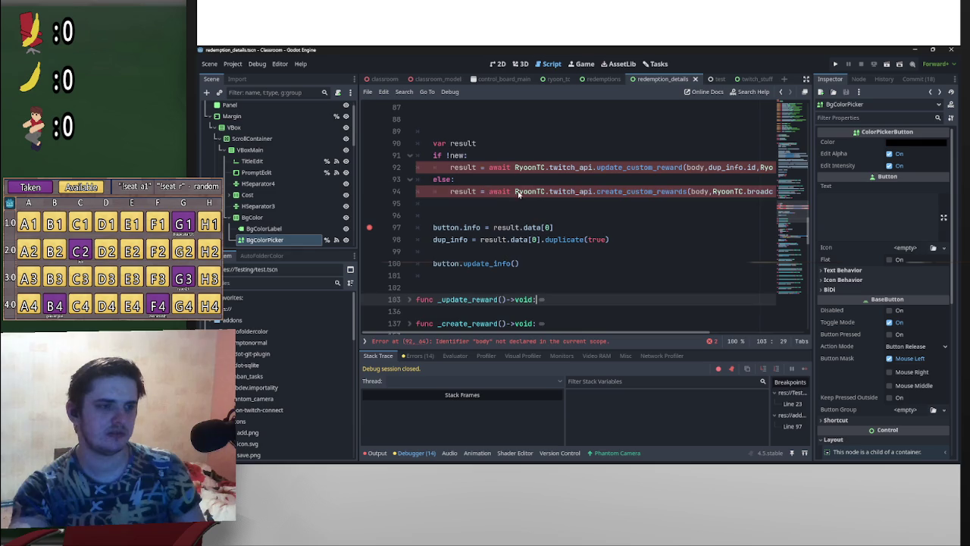
Remove create_custom_rewards from the save handler and paste it at the end of _create_reward
drag(487, 191, 854, 190)
key(ctrl+c)
key(BackSpace)
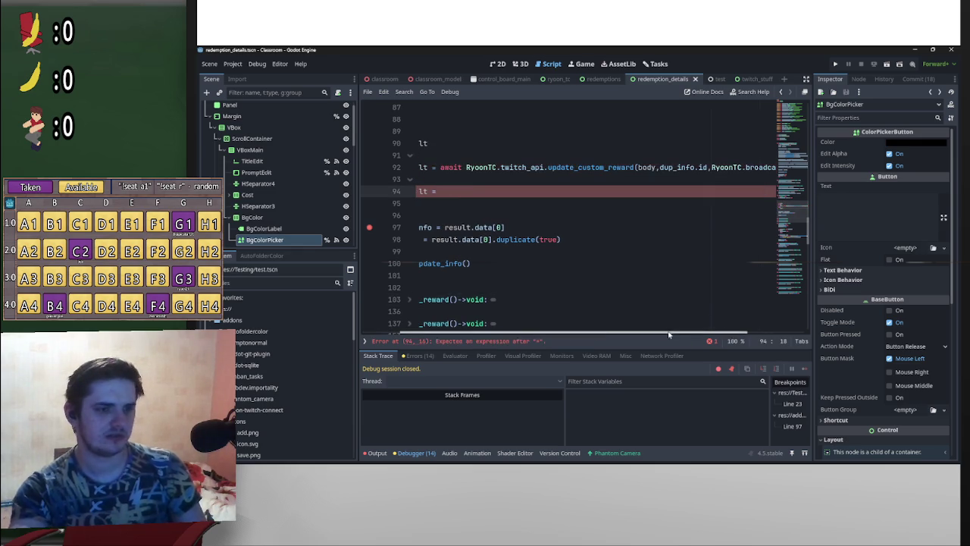
scroll(508, 303, left, 3)
scroll(455, 238, down, 4)
click(409, 180)
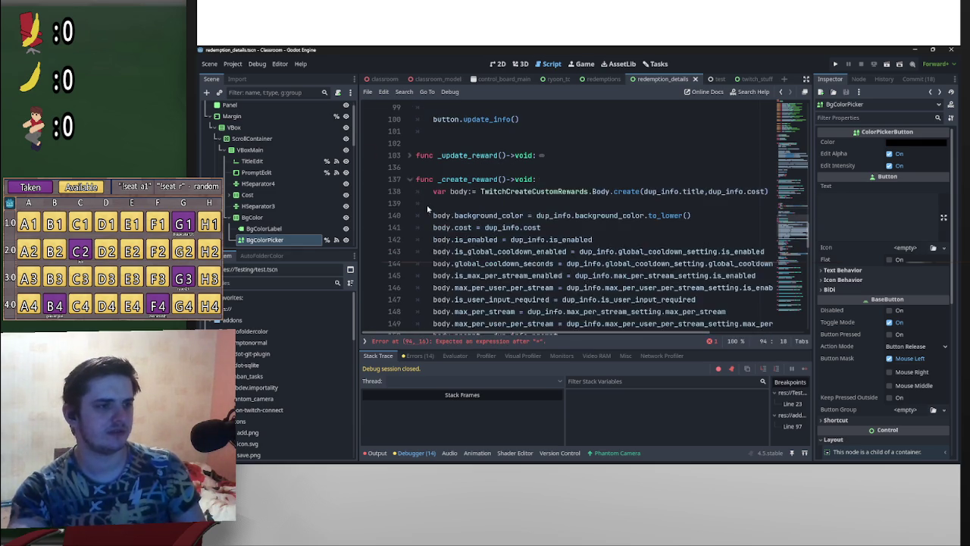
scroll(478, 227, down, 8)
scroll(477, 227, up, 4)
click(478, 227)
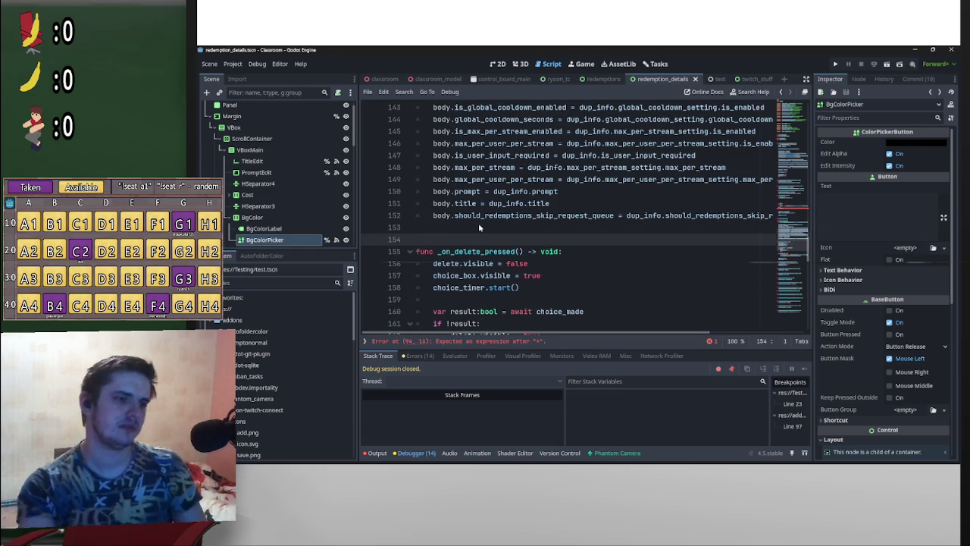
key(ctrl+v)
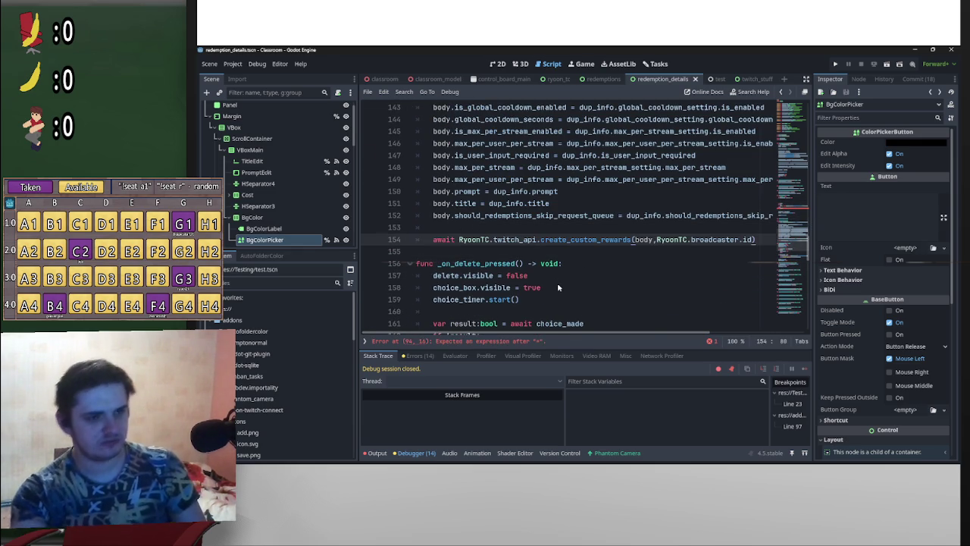
Cut the update_custom_reward call on line 92 out of _on_save_pressed
scroll(463, 257, up, 10)
click(410, 288)
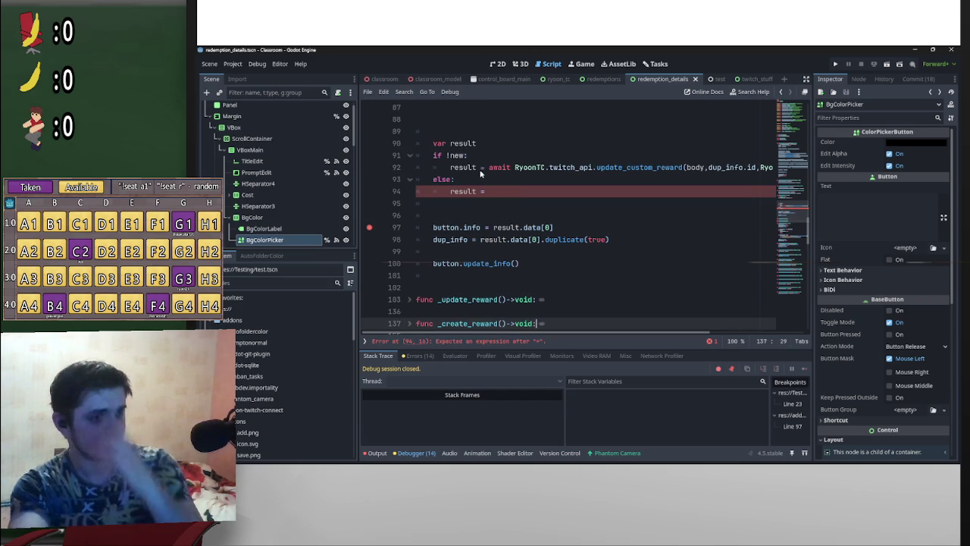
drag(515, 167, 794, 172)
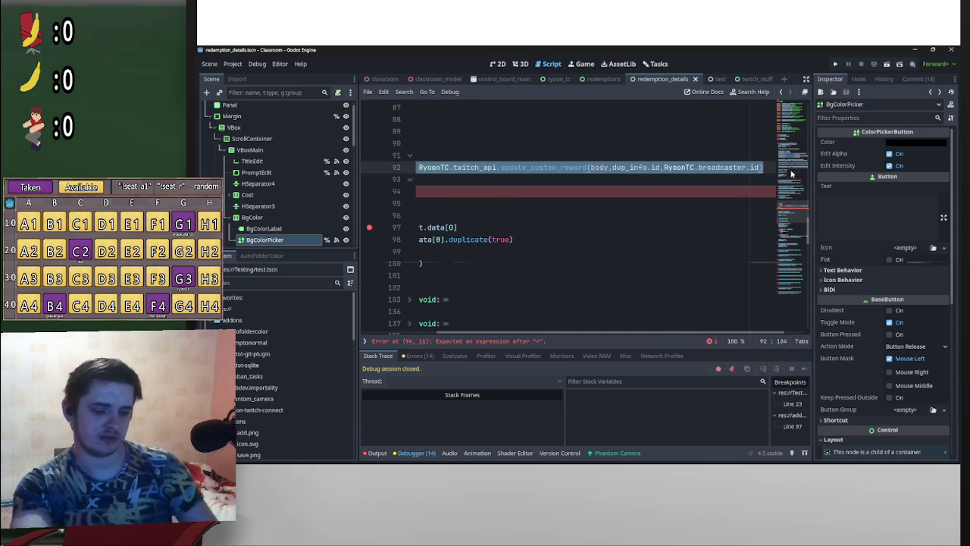
key(ctrl+x)
Replace _update_reward's void return type with TwitchUpdateCustomReward.Response, copied from twitch_api.gd
scroll(418, 278, down, 1)
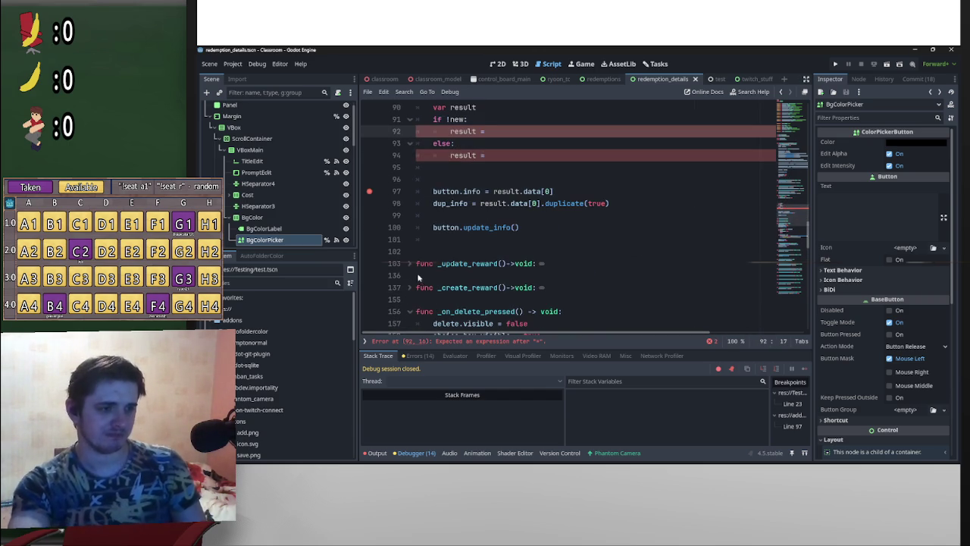
click(410, 263)
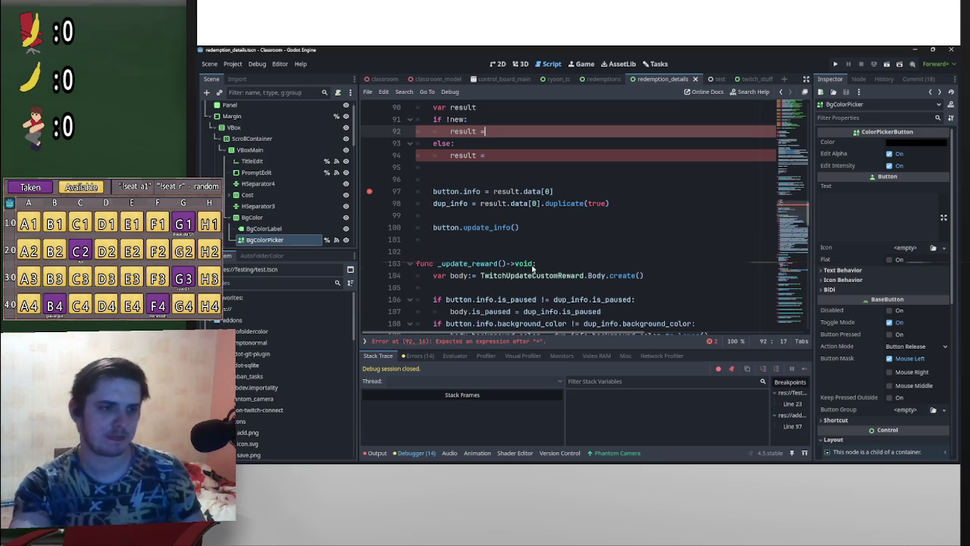
double_click(523, 264)
key(shift+Left)
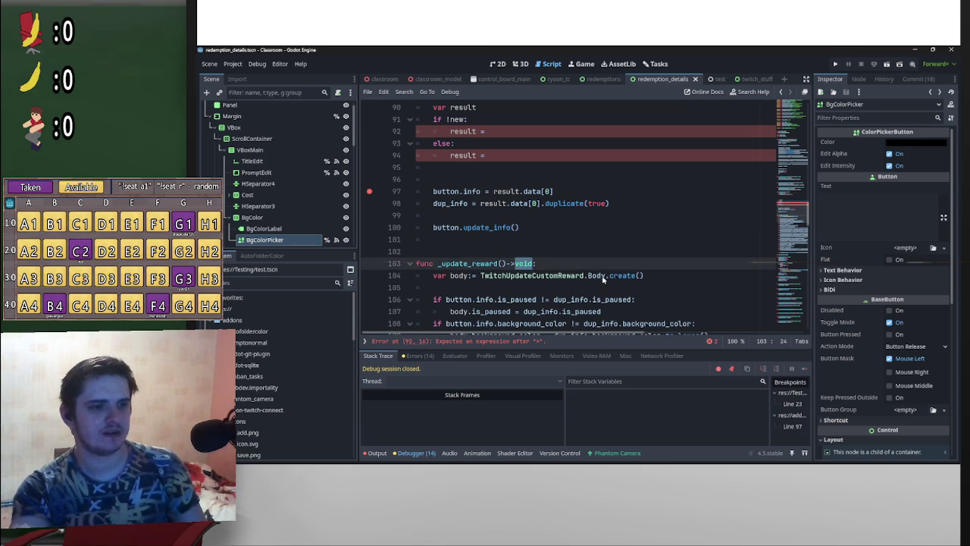
scroll(459, 277, down, 10)
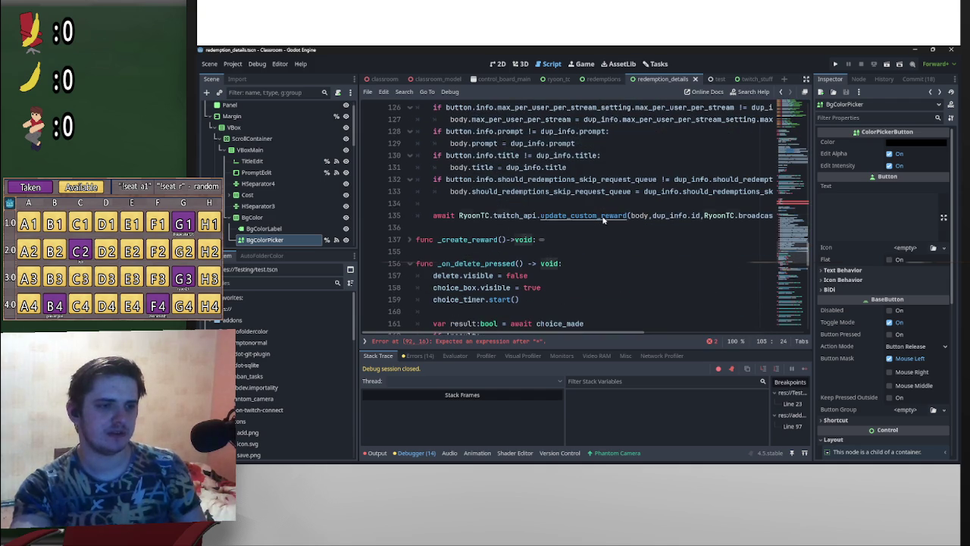
ctrl+click(607, 219)
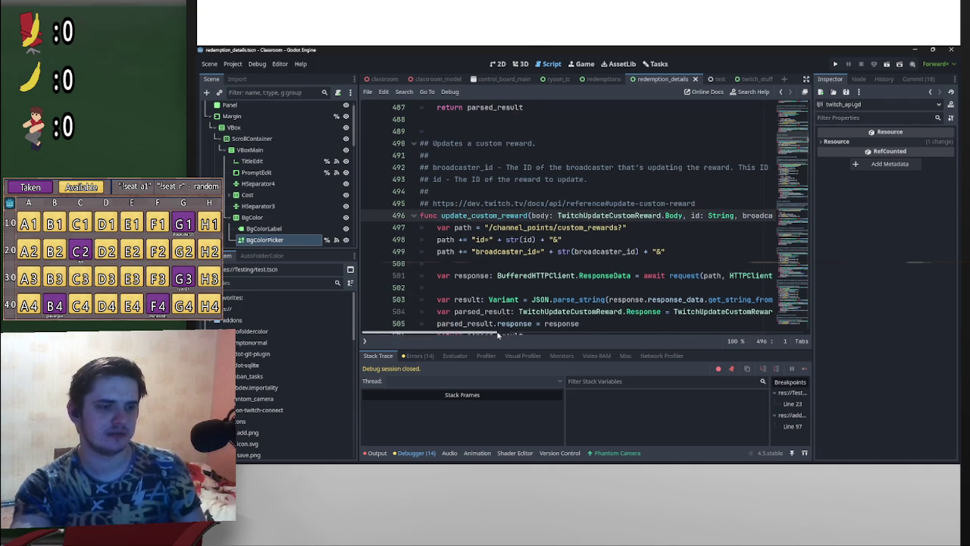
mouse_move(545, 334)
mouse_down()
mouse_move(644, 313)
mouse_move(595, 318)
mouse_move(637, 237)
mouse_up()
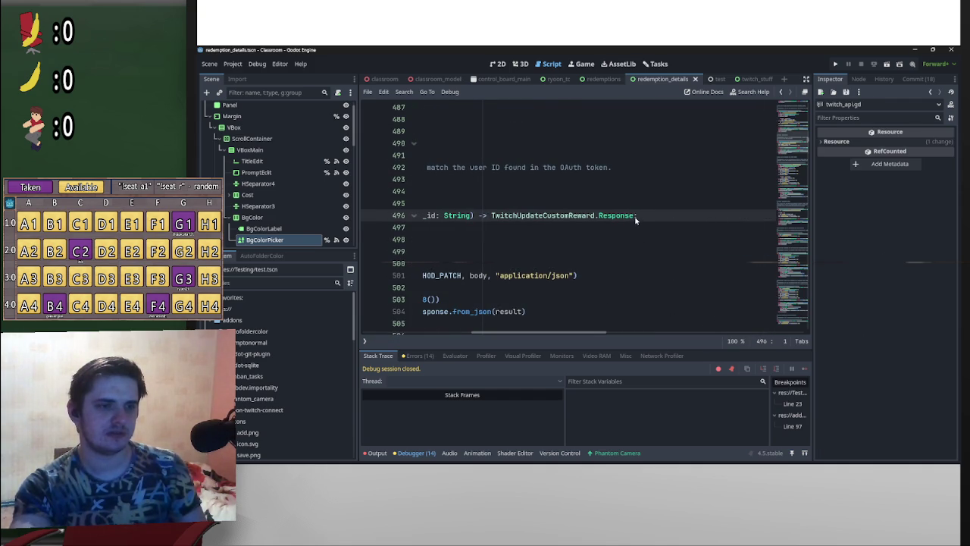
scroll(635, 220, left, 3)
drag(773, 218, 652, 218)
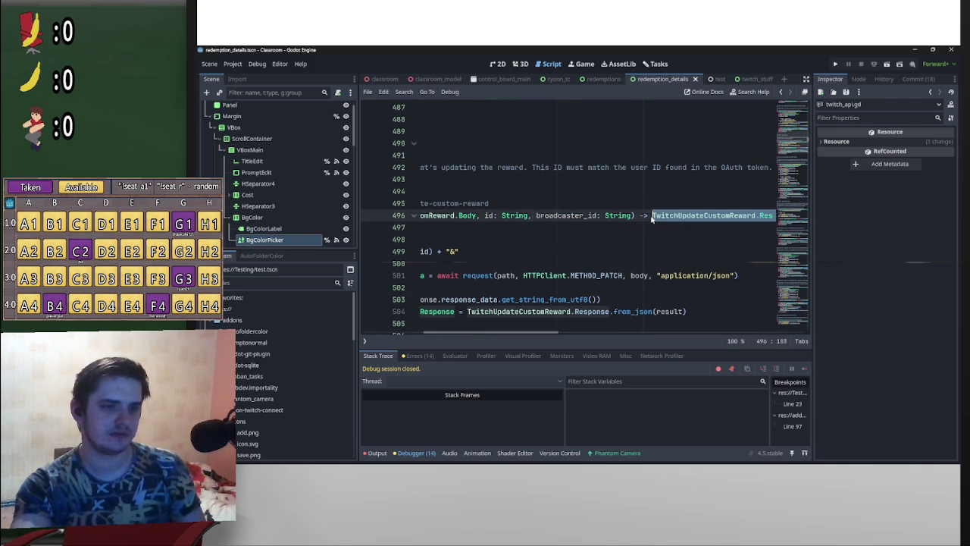
key(alt+Left)
key(alt+Right)
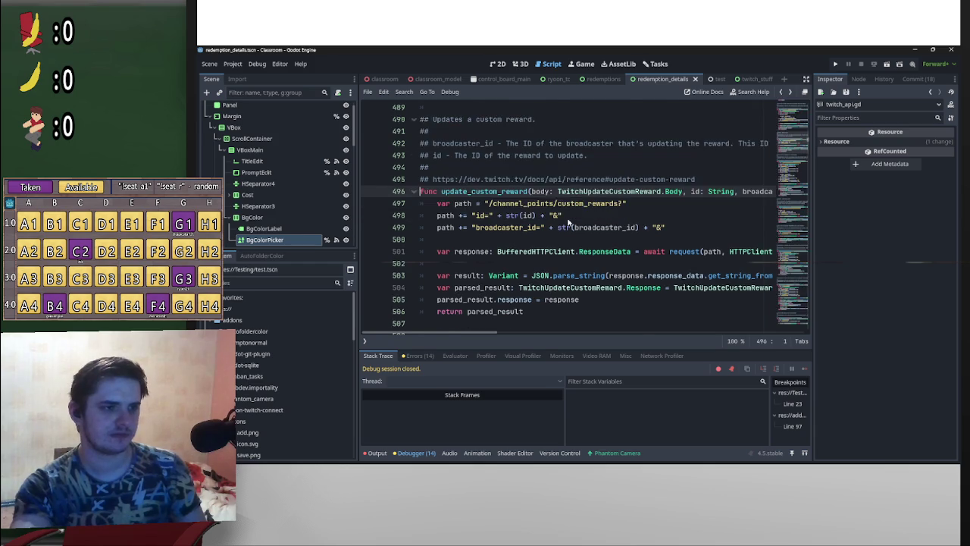
key(alt+Left)
scroll(540, 253, up, 4)
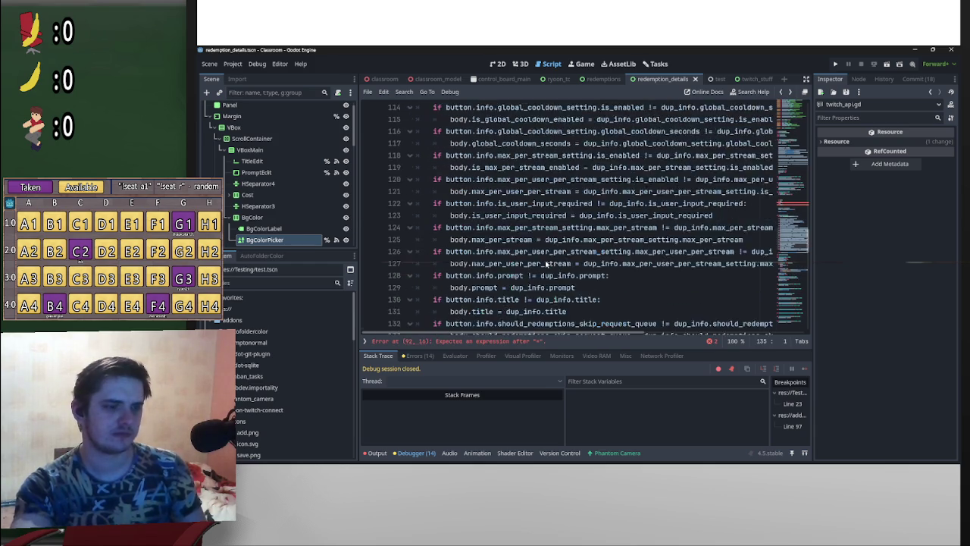
scroll(546, 263, up, 6)
double_click(516, 193)
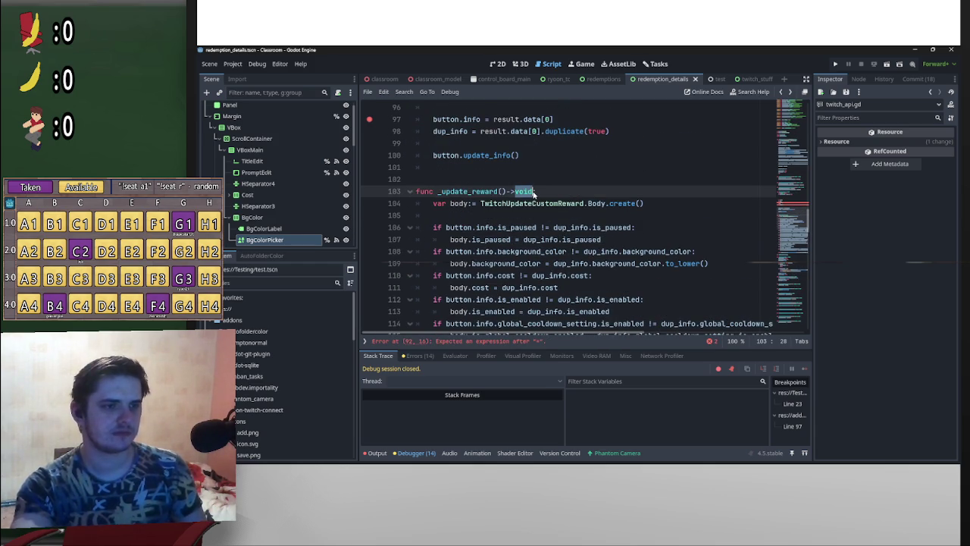
key(ctrl+v)
click(409, 191)
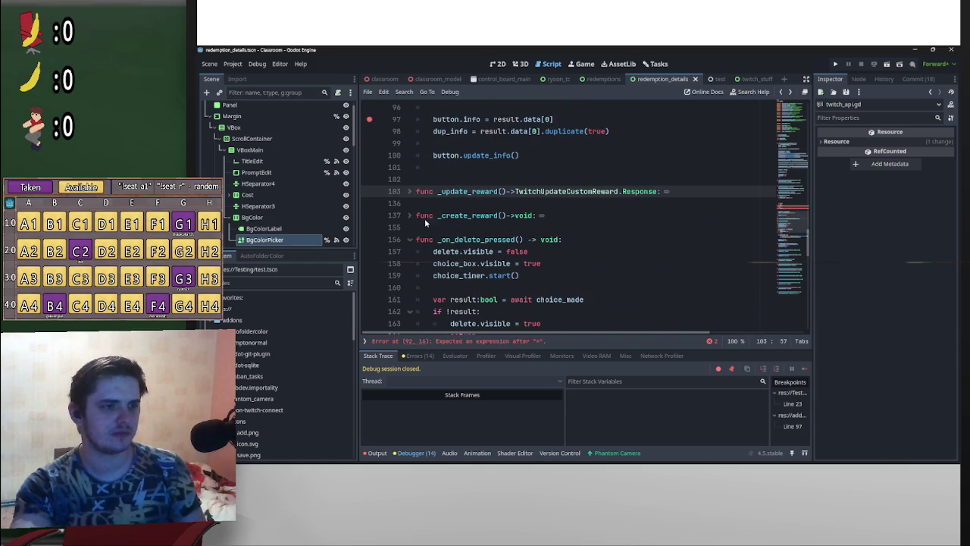
Replace _create_reward's void return type with TwitchCreateCustomRewards.Response
click(411, 204)
scroll(413, 214, down, 4)
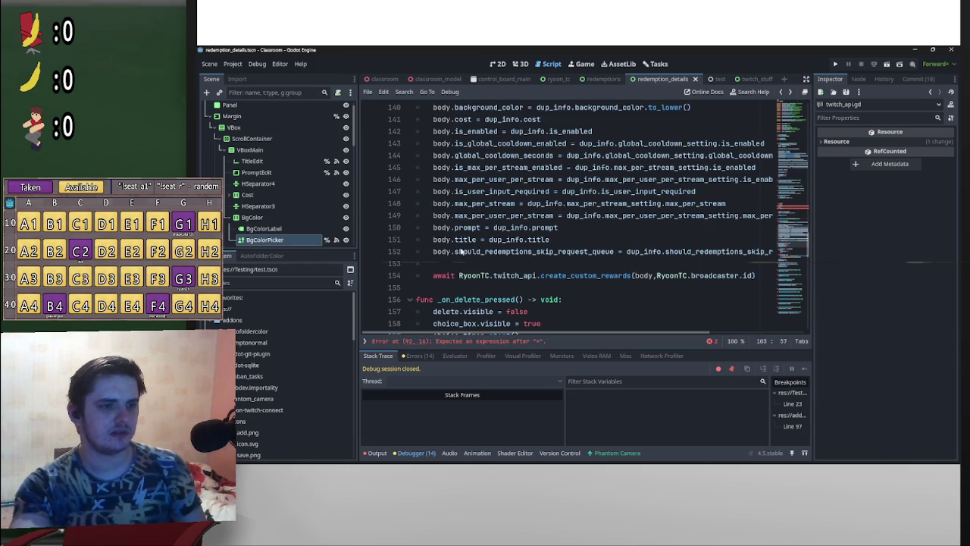
ctrl+click(588, 279)
drag(495, 332, 604, 330)
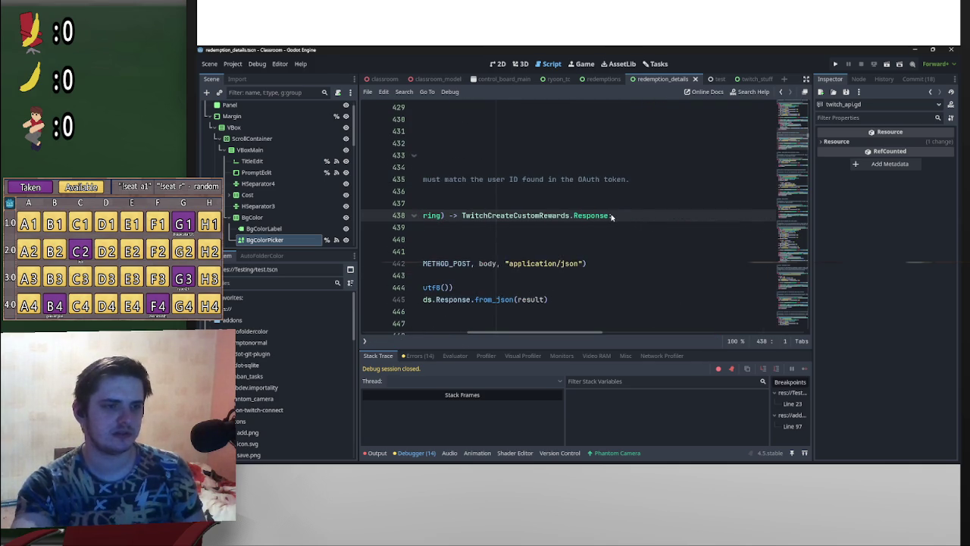
drag(611, 217, 464, 217)
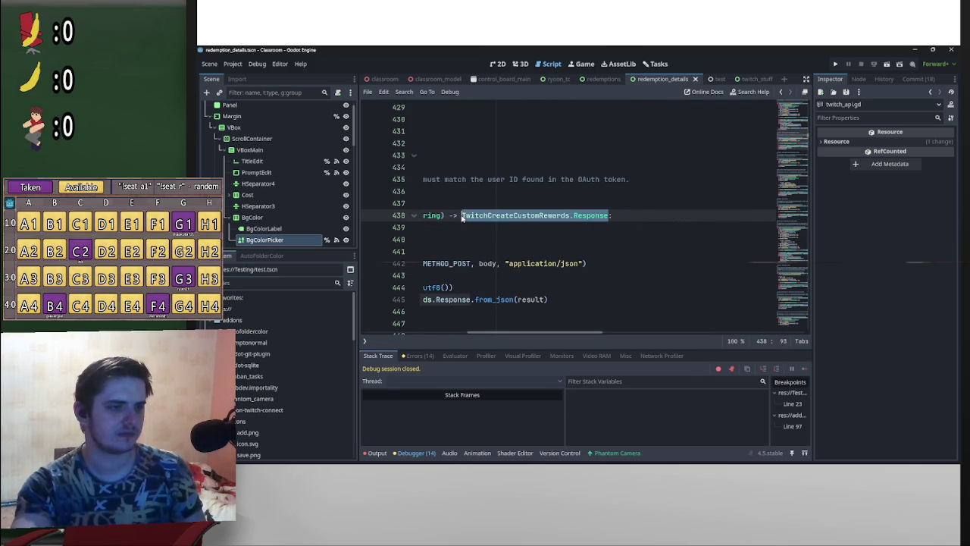
ctrl+click(467, 216)
scroll(468, 215, down, 1)
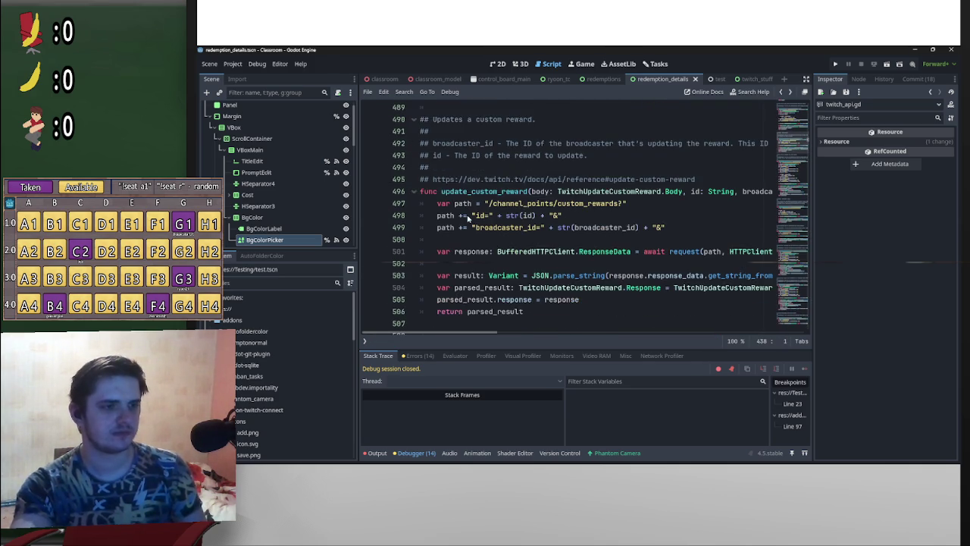
key(alt+Left)
scroll(454, 231, up, 4)
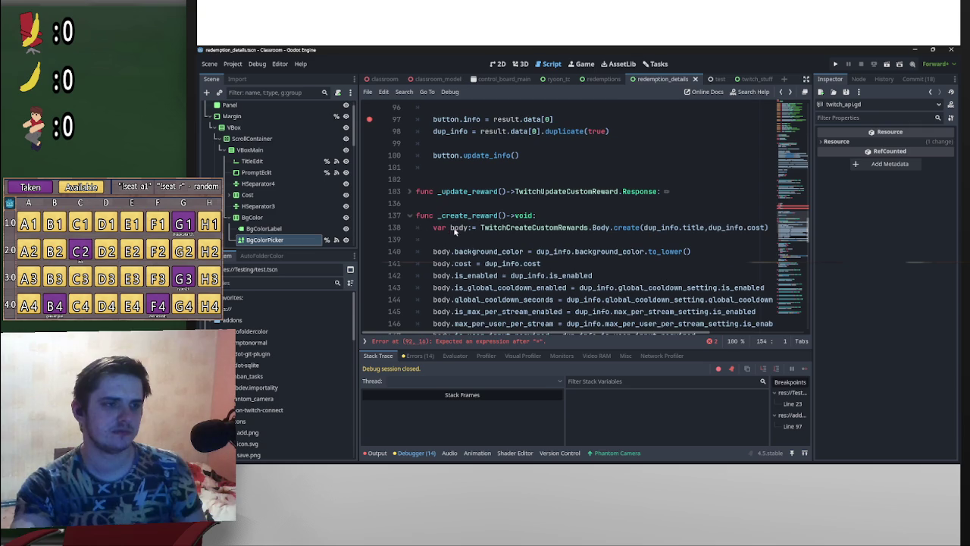
click(409, 216)
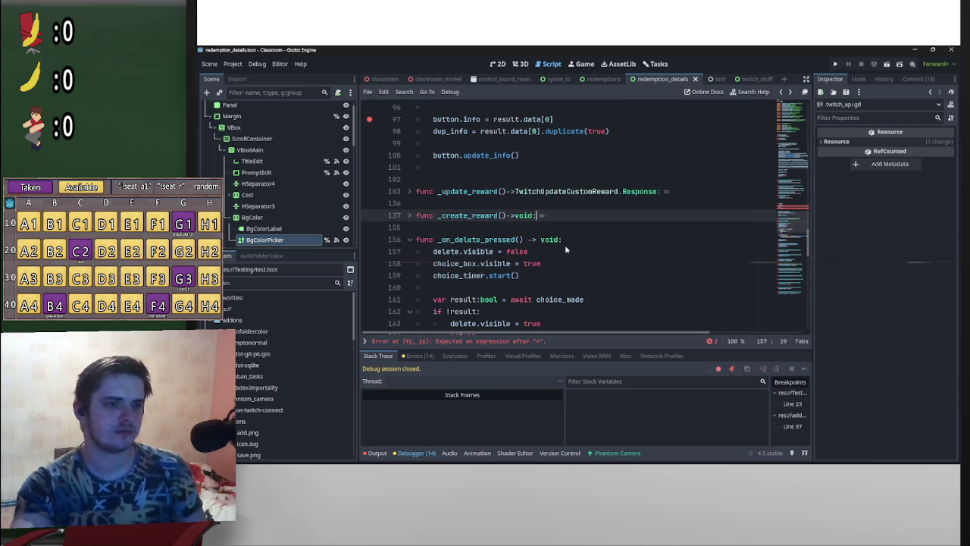
double_click(524, 215)
key(ctrl+v)
Complete lines 92 and 94 as result = _update_reward() and result = _create_reward()
scroll(586, 269, up, 3)
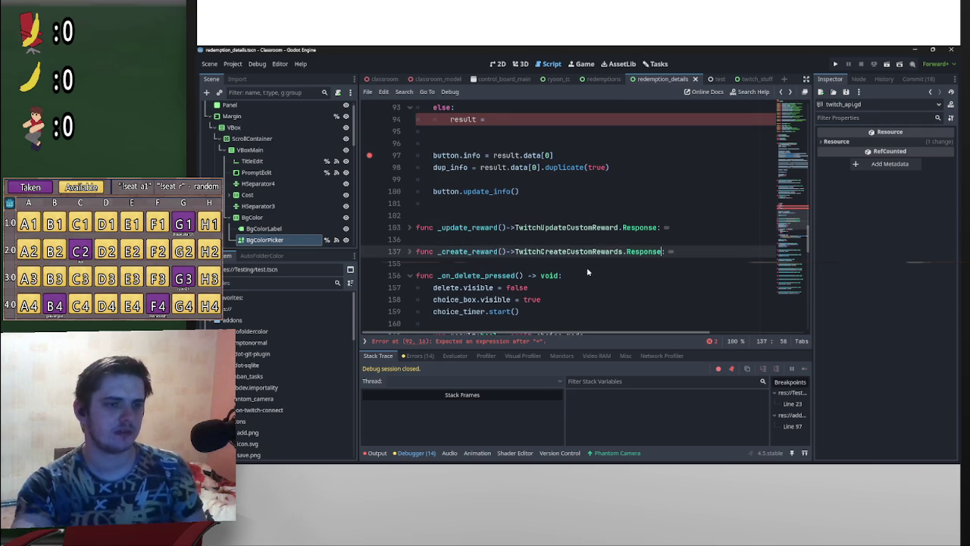
scroll(598, 285, up, 1)
click(513, 206)
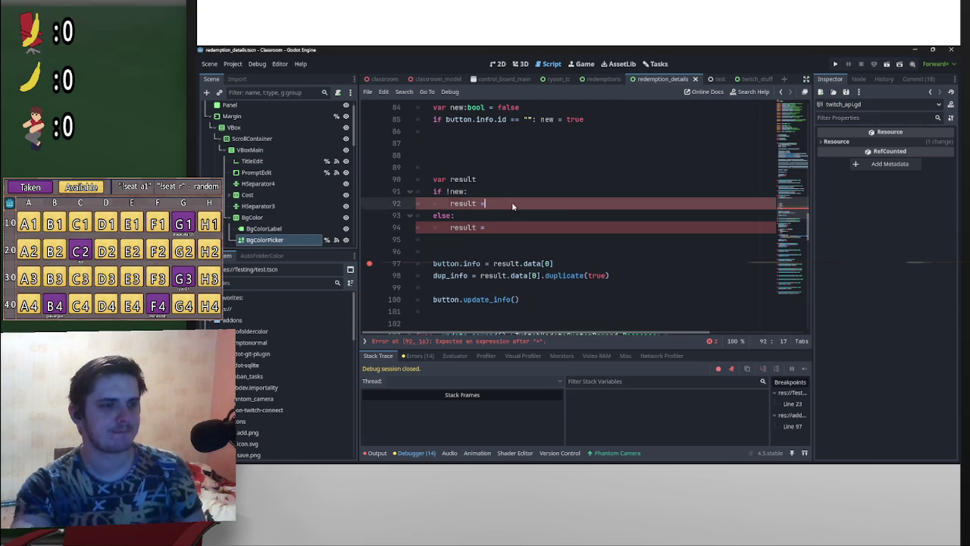
scroll(513, 230, down, 2)
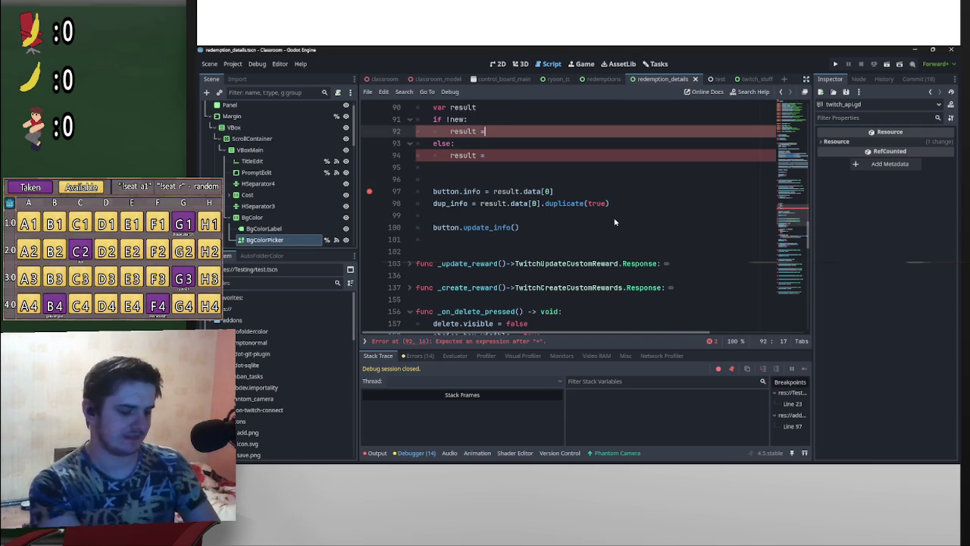
text(_upd)
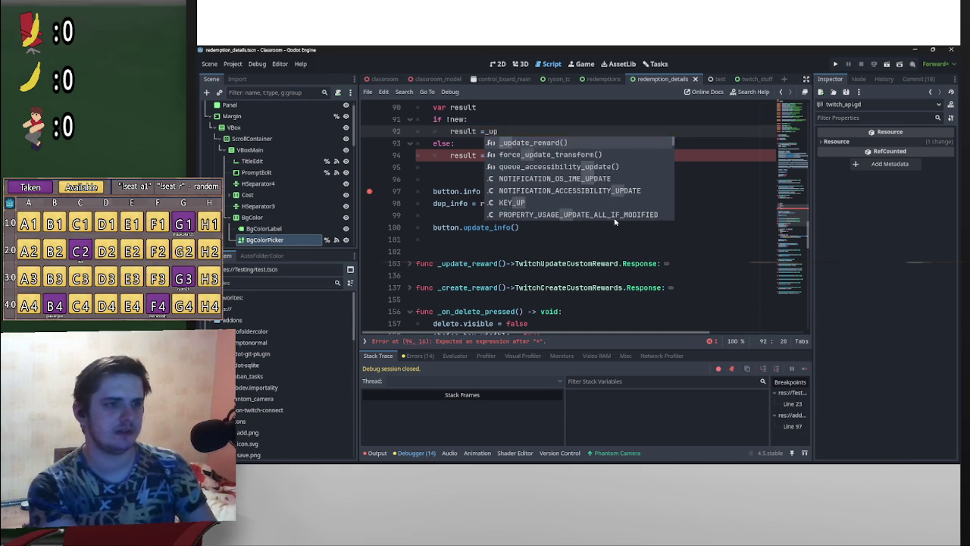
key(Return)
click(563, 151)
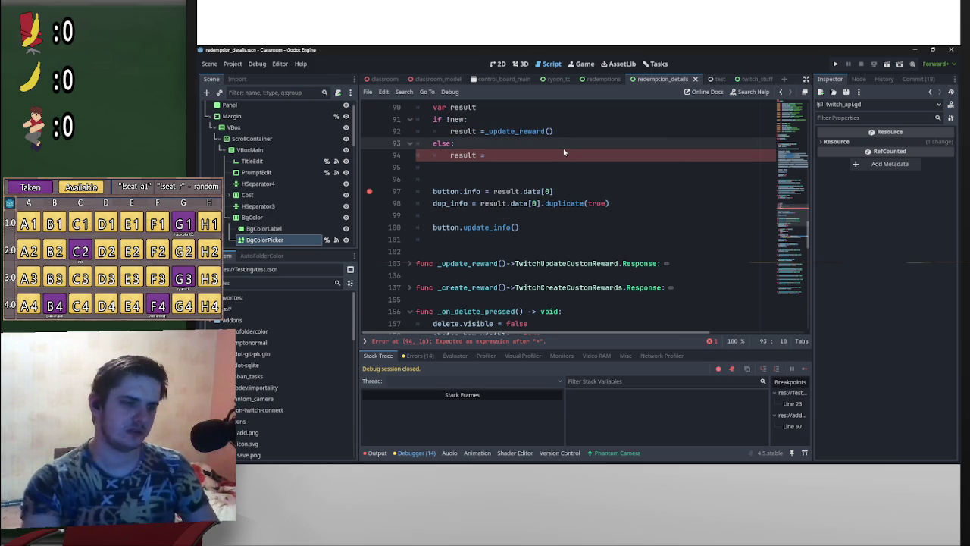
click(564, 157)
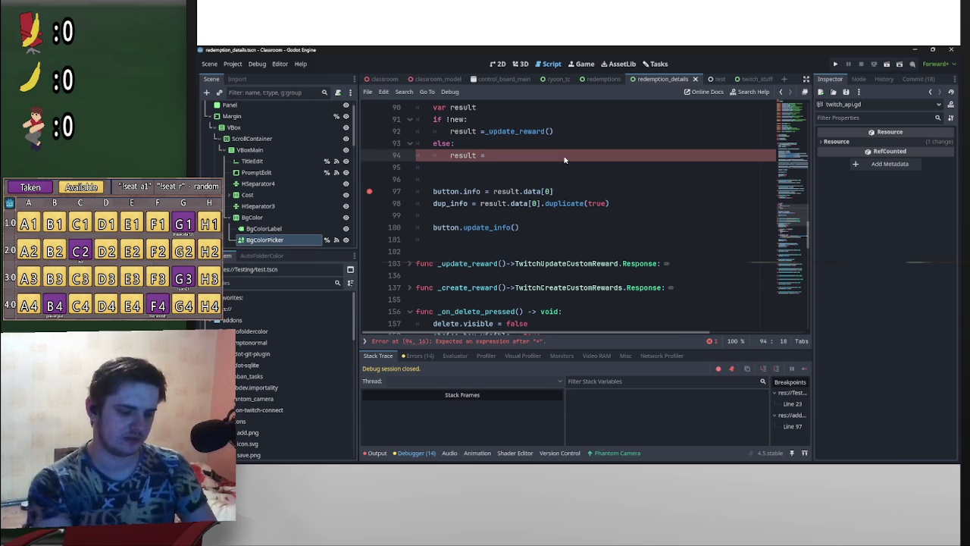
text(_cre)
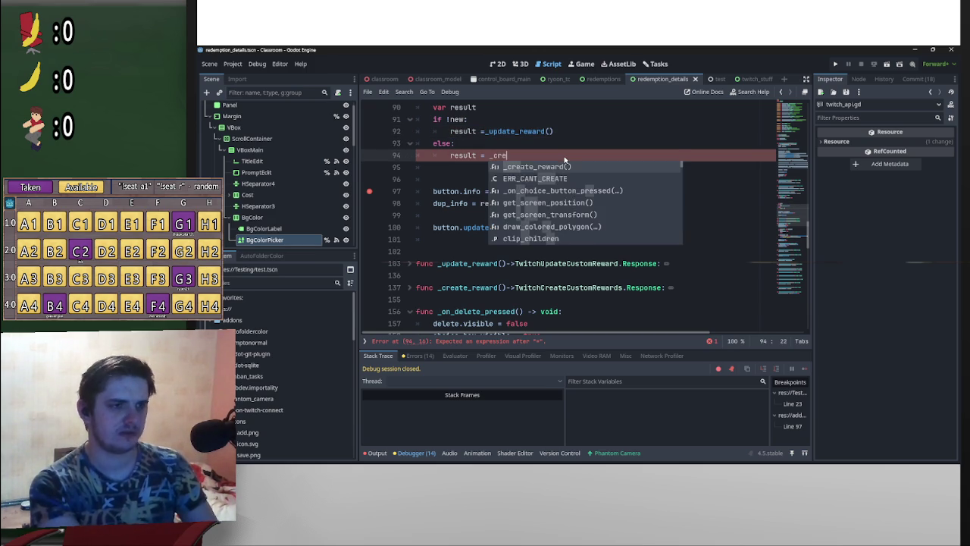
key(Return)
scroll(584, 213, up, 4)
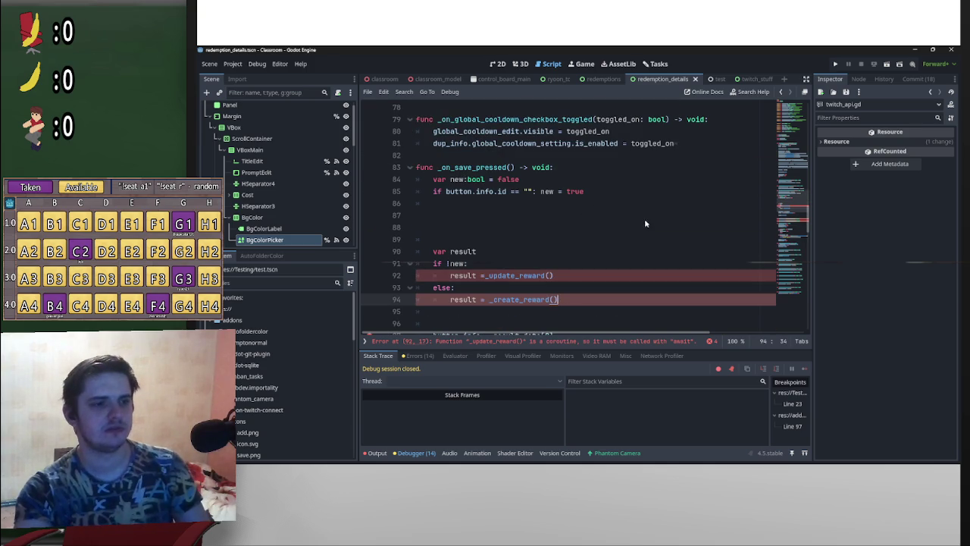
scroll(639, 224, down, 3)
Make _update_reward and _create_reward return their awaited API calls on lines 135 and 154
click(488, 169)
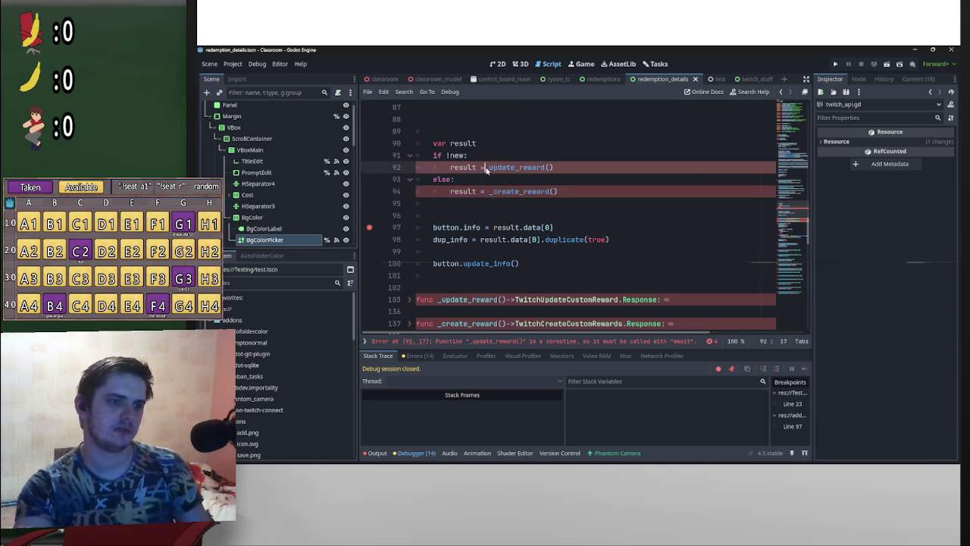
text(await)
click(418, 275)
scroll(418, 269, down, 3)
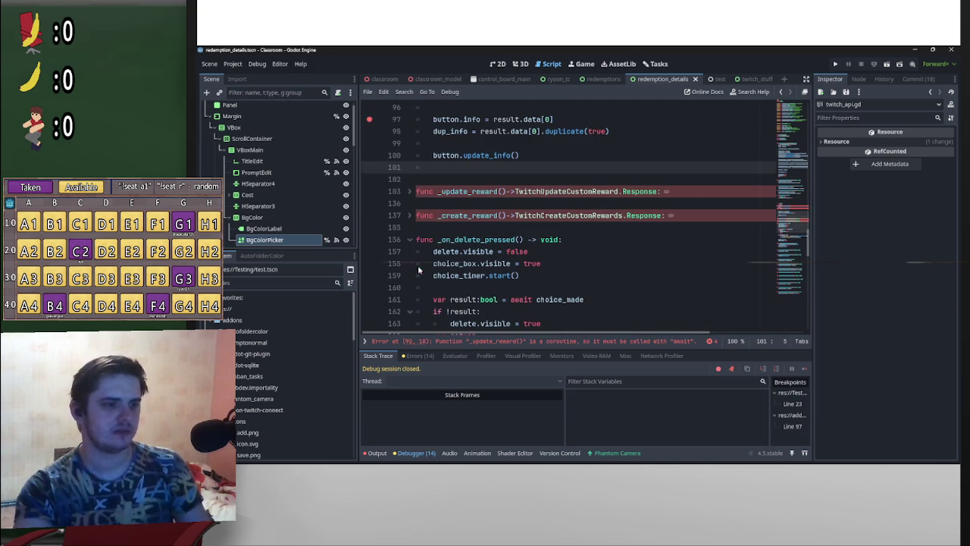
click(410, 192)
scroll(424, 194, down, 10)
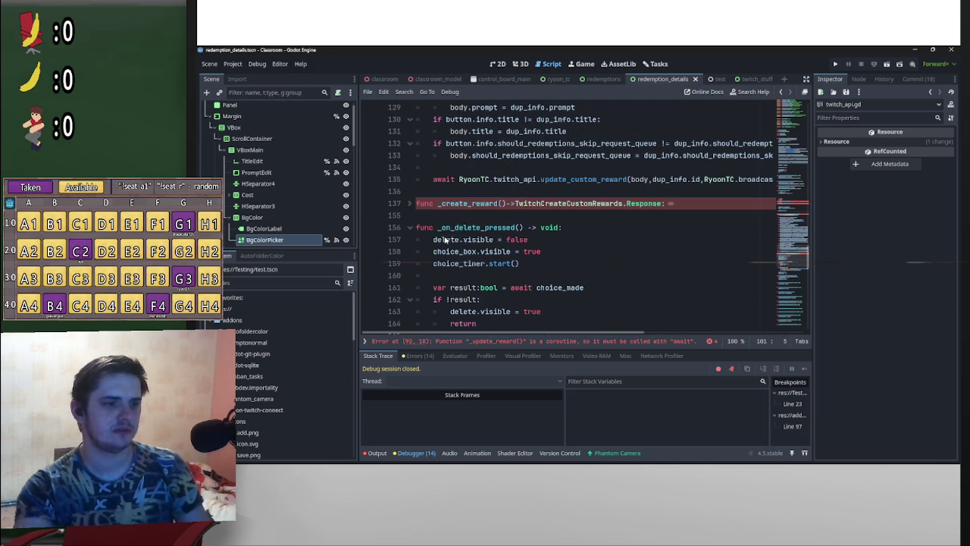
click(434, 180)
text(return)
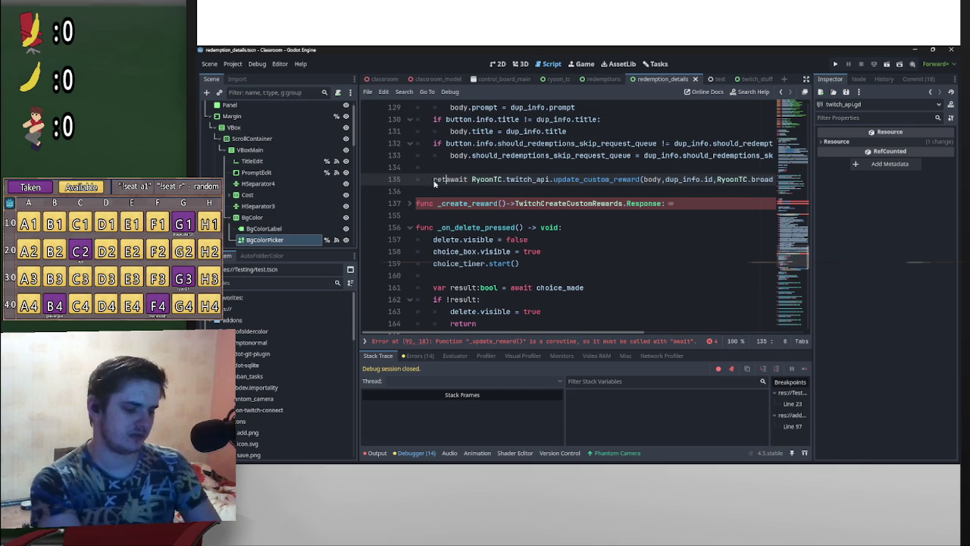
click(409, 204)
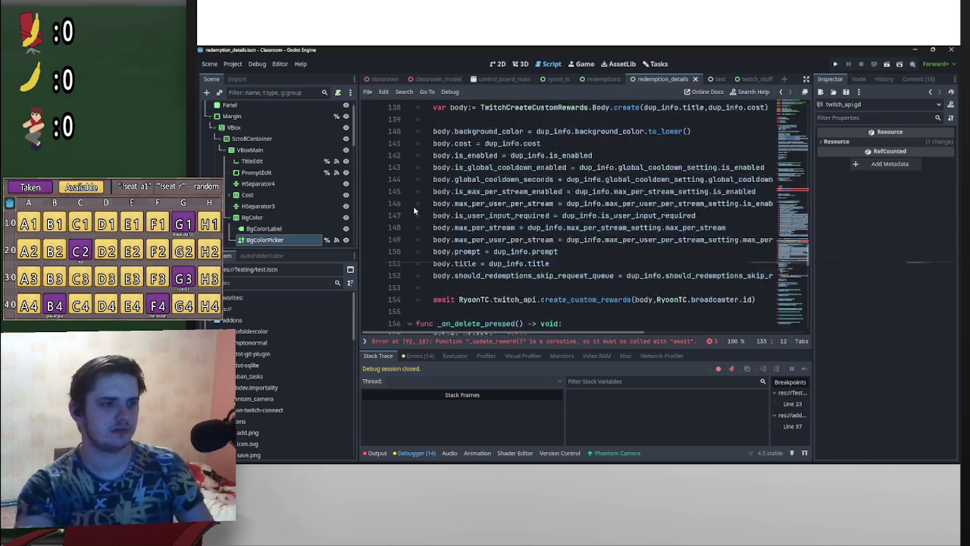
scroll(413, 206, down, 7)
scroll(427, 197, up, 3)
click(427, 155)
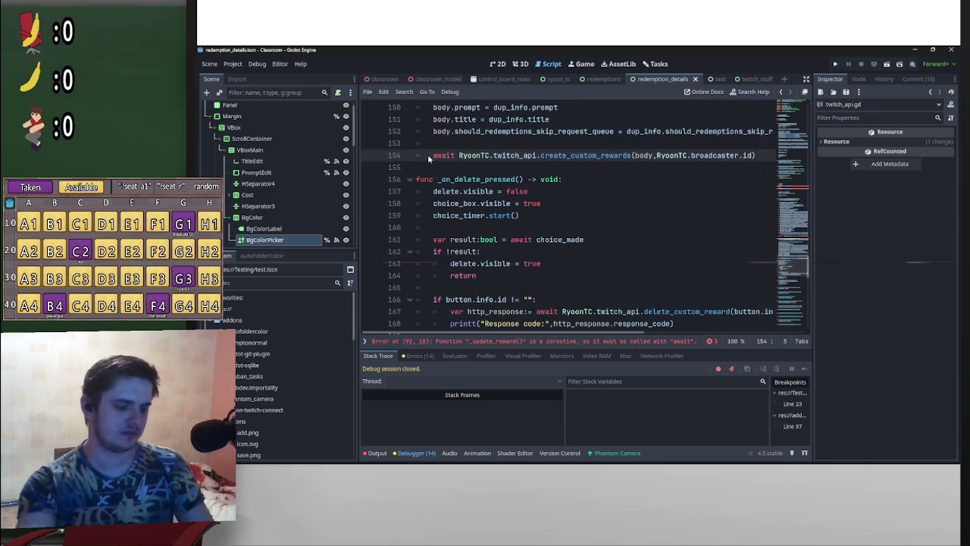
text(return)
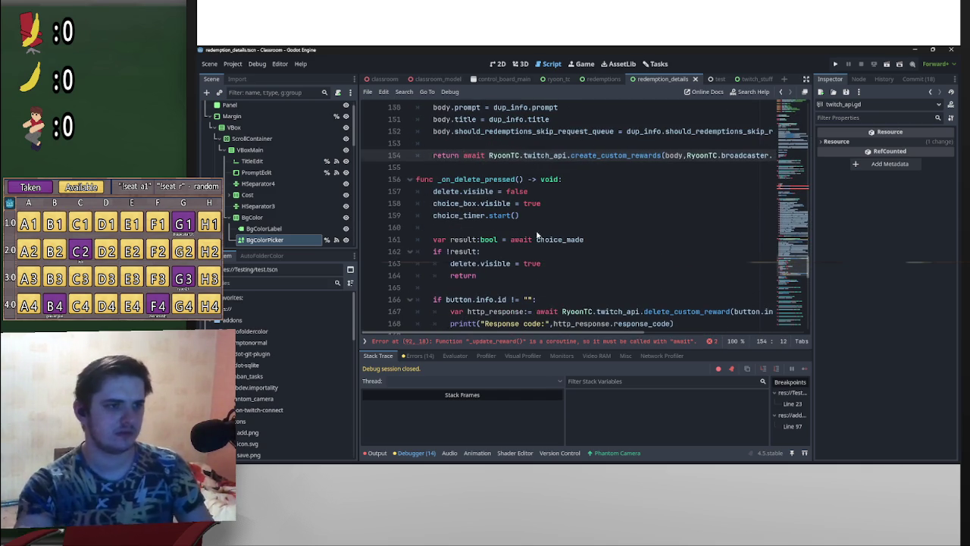
scroll(512, 244, up, 8)
click(410, 240)
scroll(427, 249, up, 12)
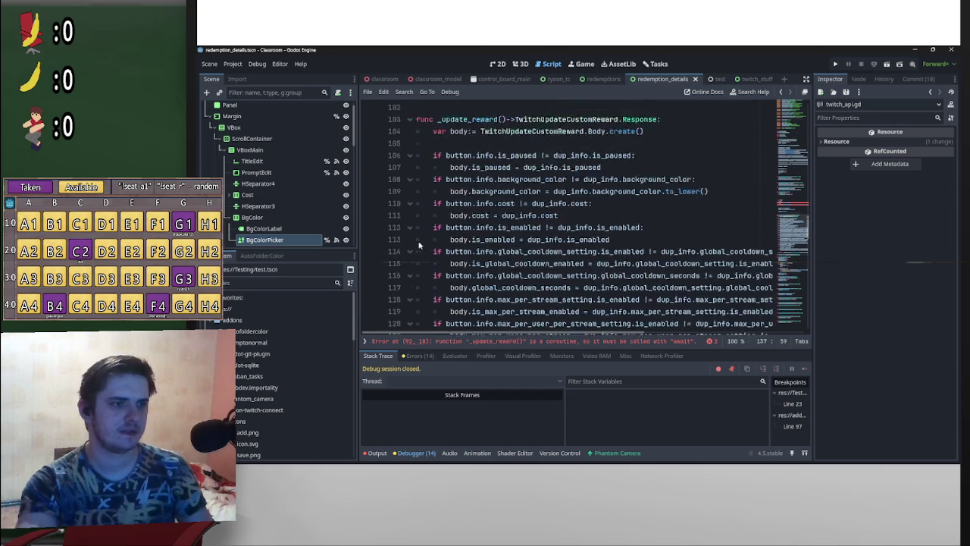
click(410, 264)
scroll(458, 265, up, 1)
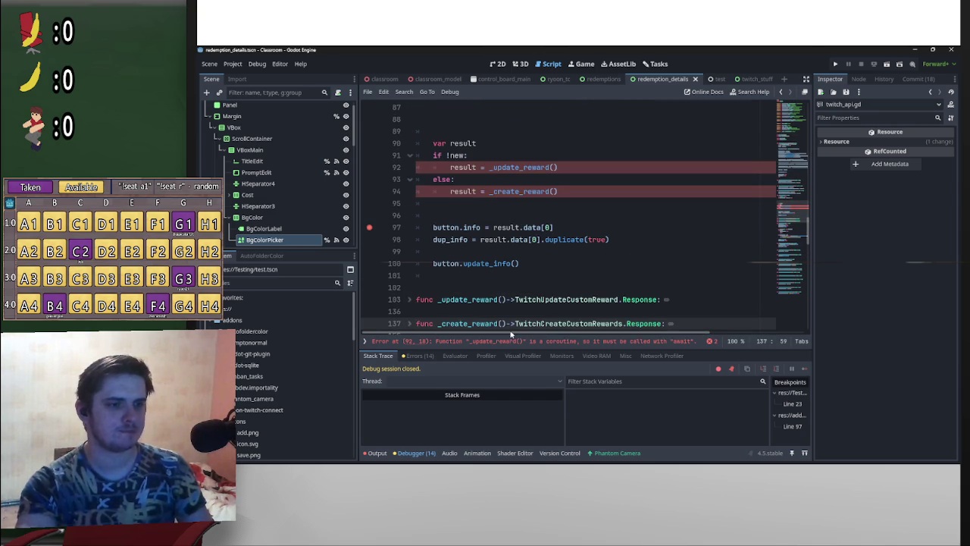
Put await before the _update_reward() and _create_reward() calls and save the script
click(488, 167)
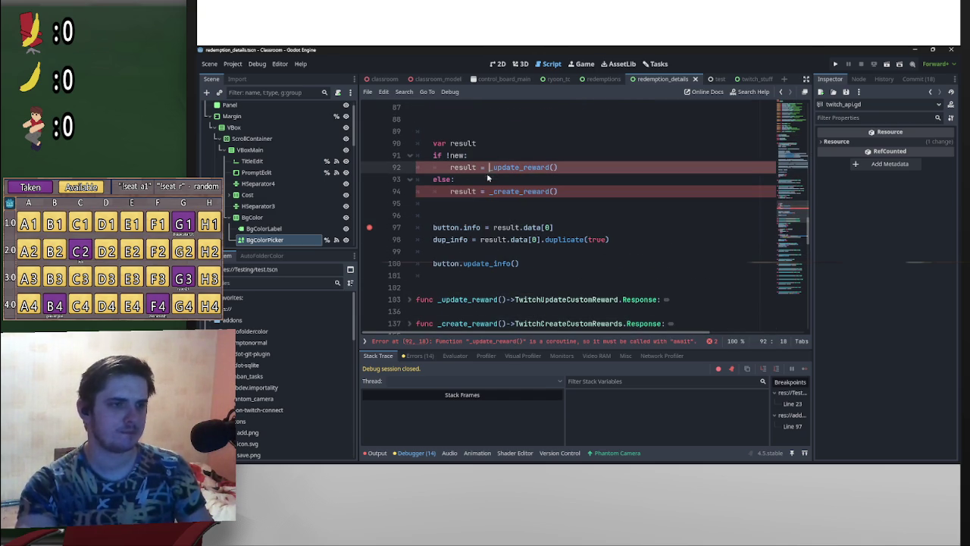
text(awa)
key(Return)
click(486, 191)
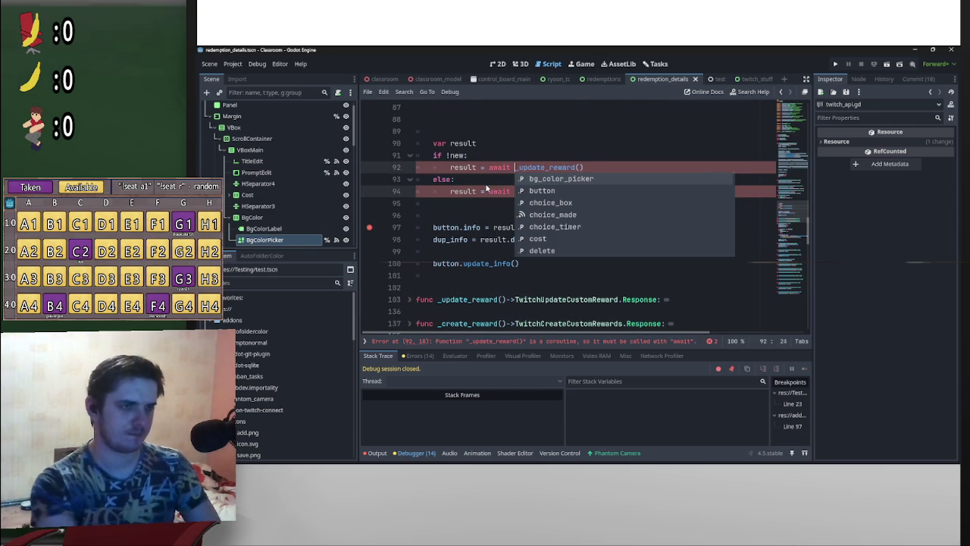
text(await)
click(637, 154)
key(ctrl+s)
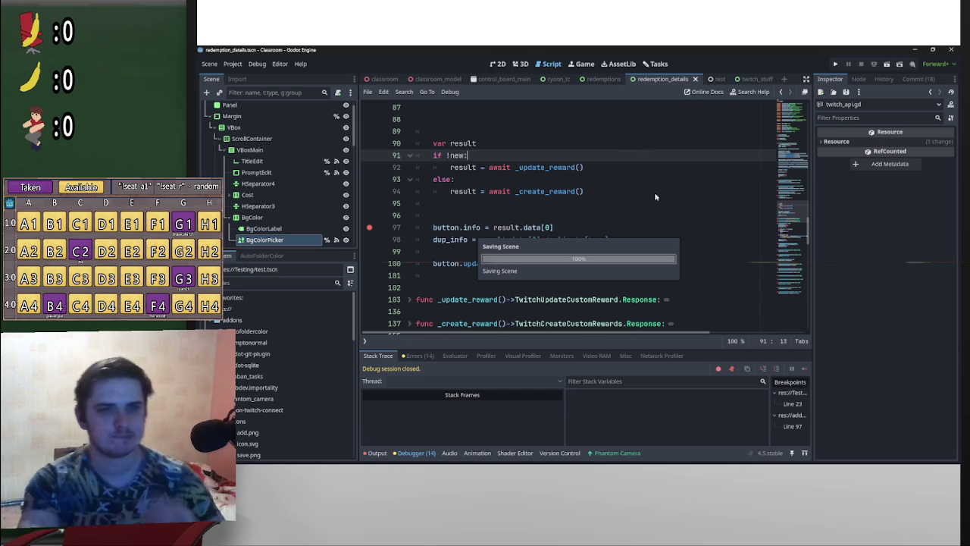
scroll(633, 209, up, 2)
Delete blank lines 87–89 and 93 in _on_save_pressed, then run the ryoon_tc scene
click(518, 204)
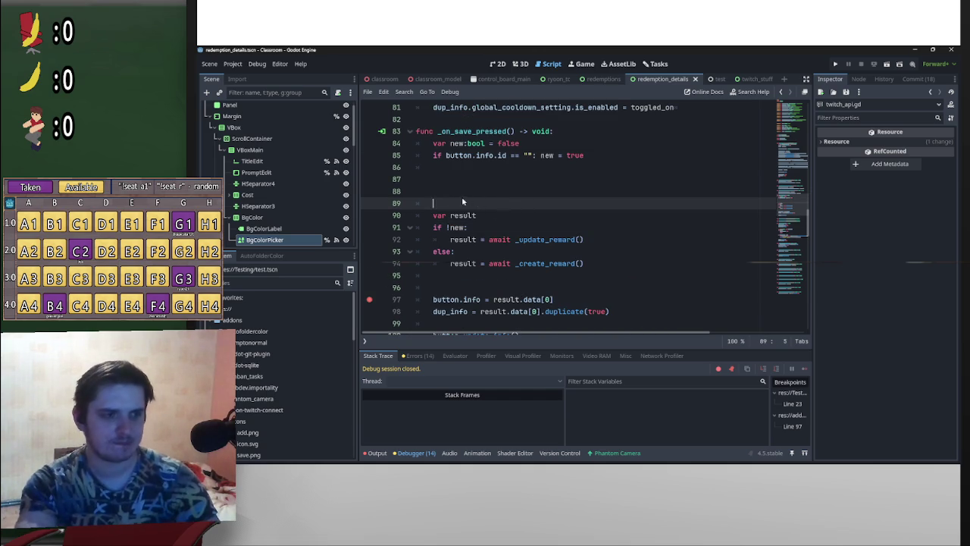
key(BackSpace)
key(BackSpace)
key(BackSpace)
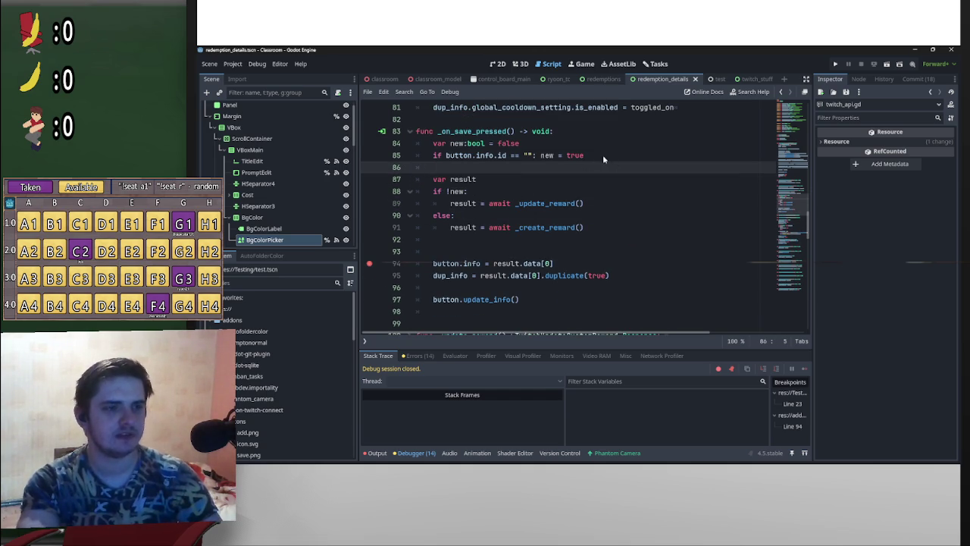
click(441, 256)
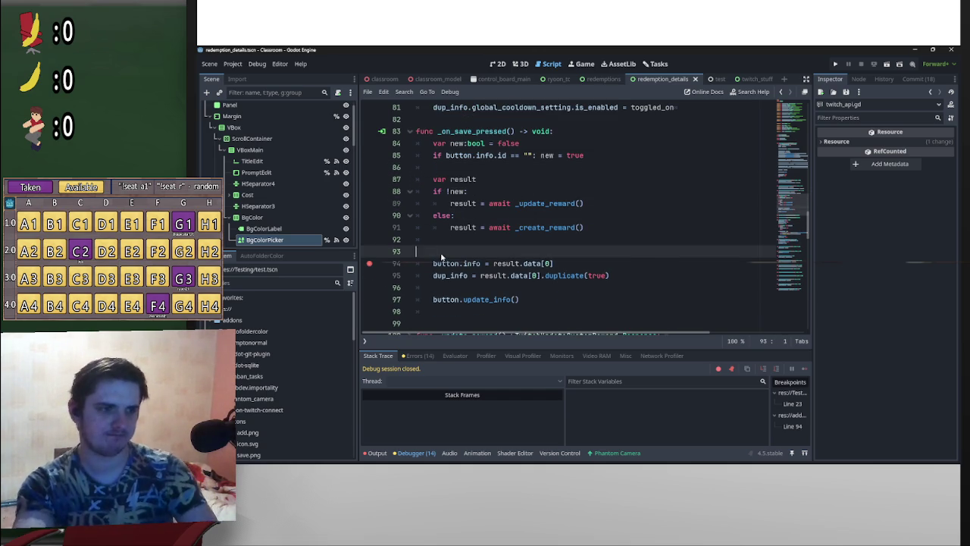
key(BackSpace)
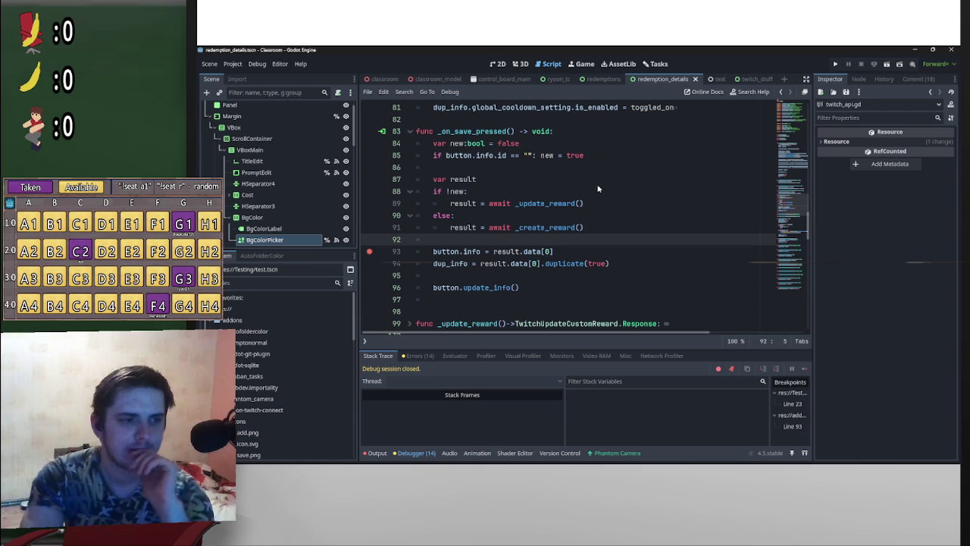
click(568, 81)
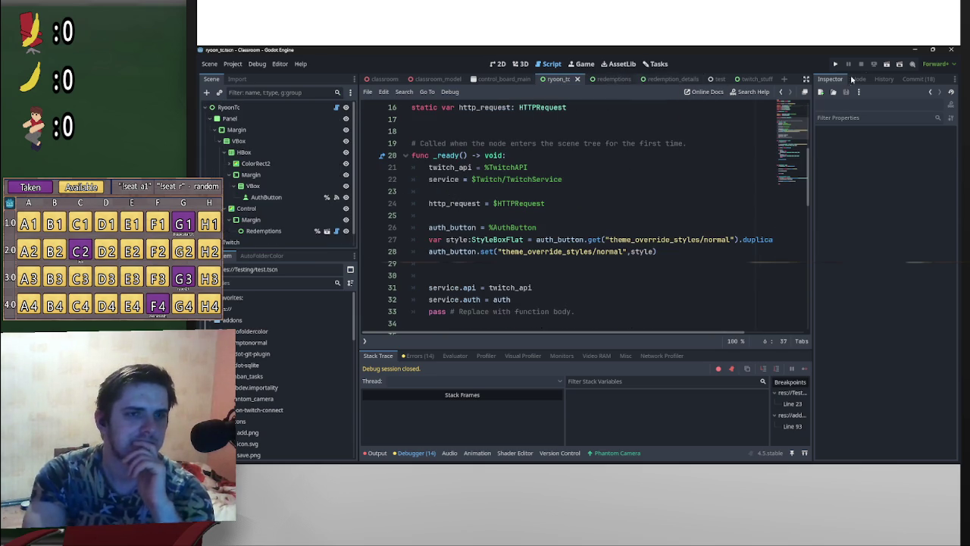
click(886, 64)
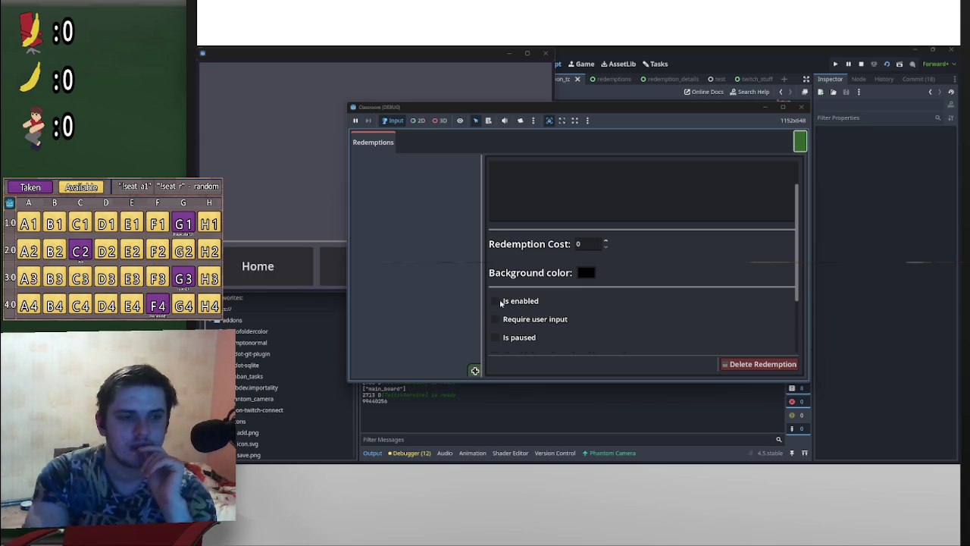
Move the running game window aside and fold the _on_button_pressed function
click(836, 344)
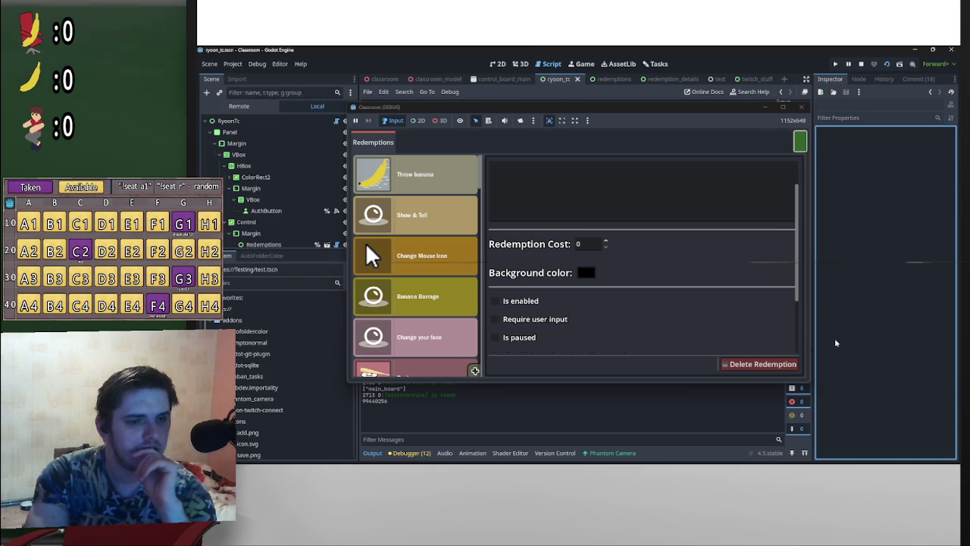
click(801, 106)
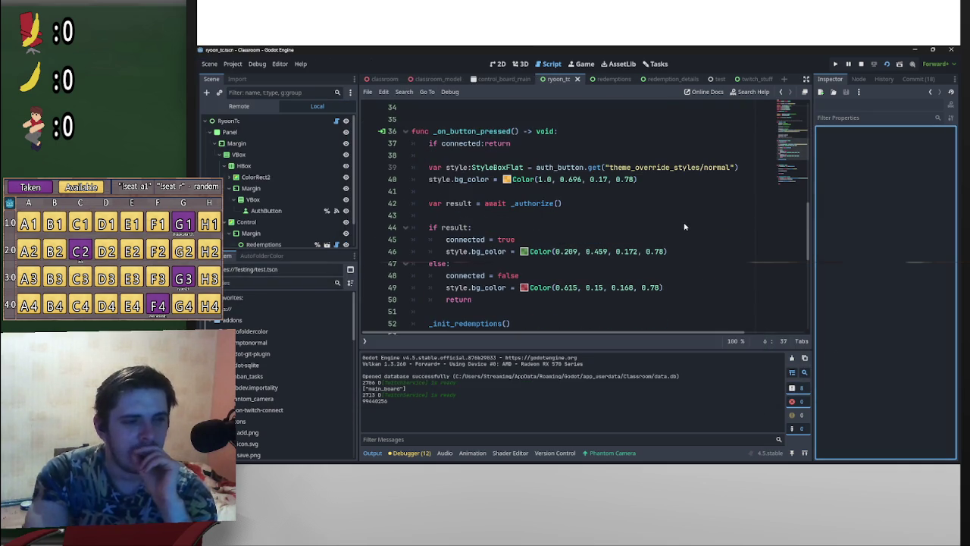
scroll(487, 213, up, 2)
click(406, 203)
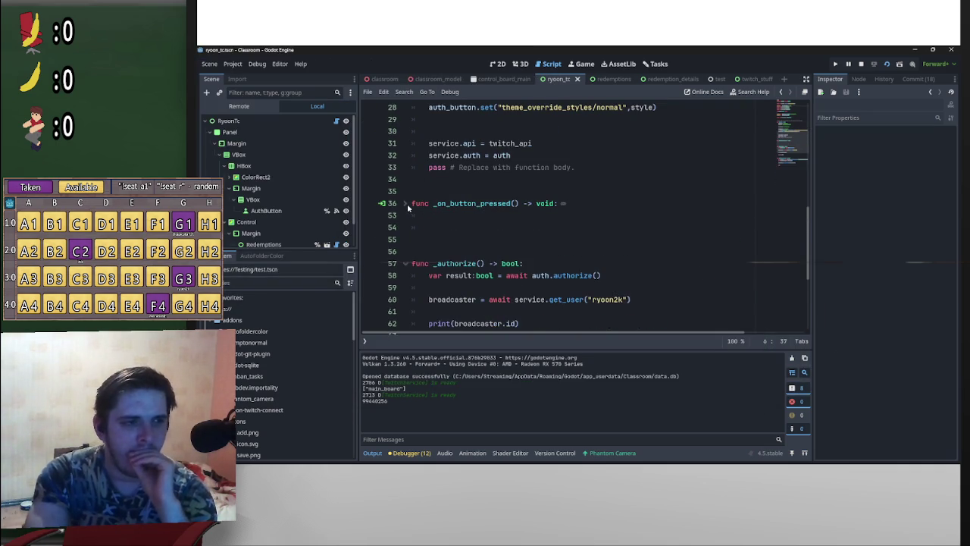
scroll(407, 208, down, 3)
scroll(417, 234, up, 17)
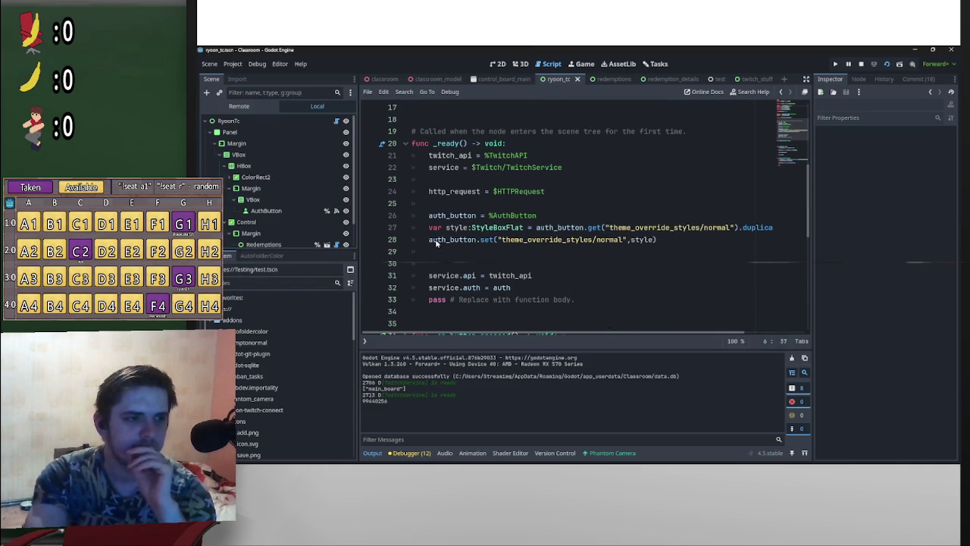
Review the unfolded _update_reward function in the redemption_details script
click(680, 82)
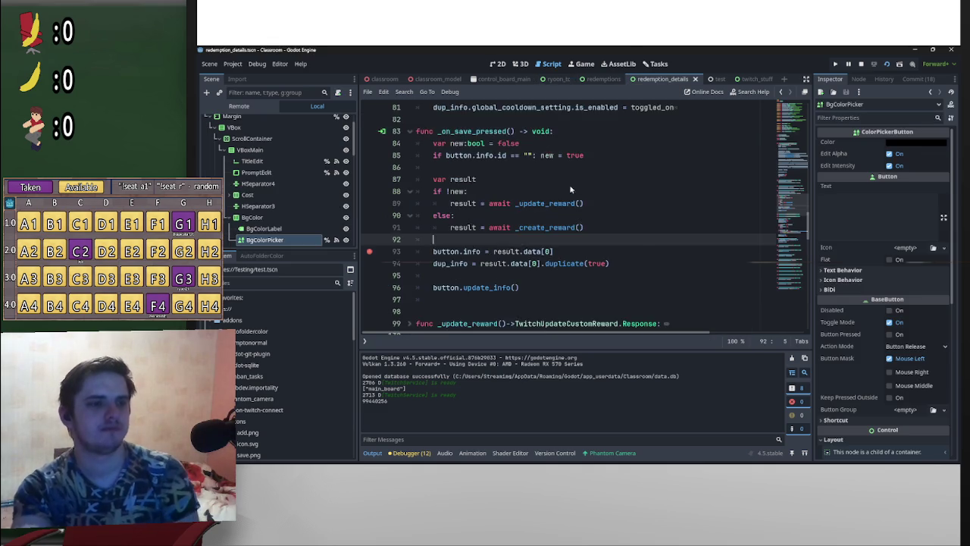
scroll(569, 208, down, 2)
click(408, 216)
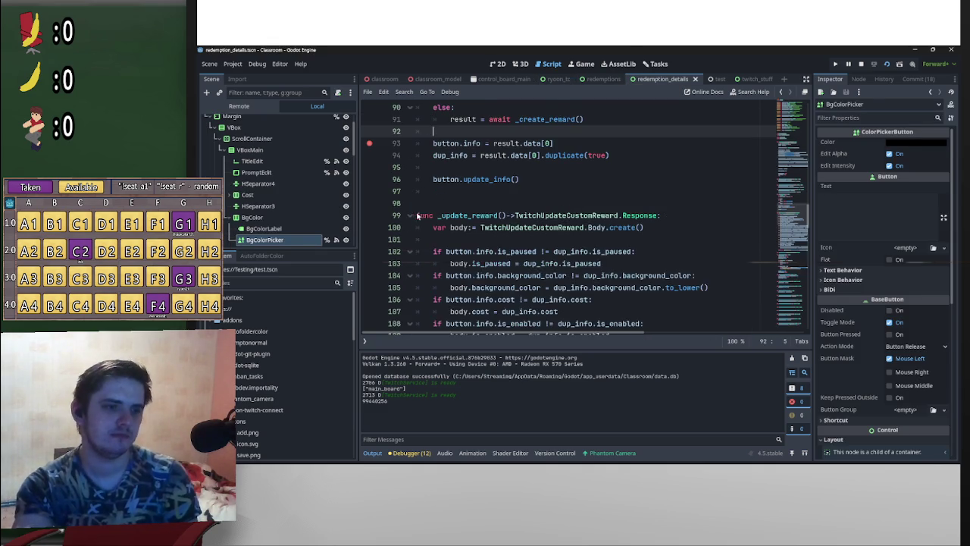
scroll(424, 218, down, 6)
scroll(438, 219, down, 4)
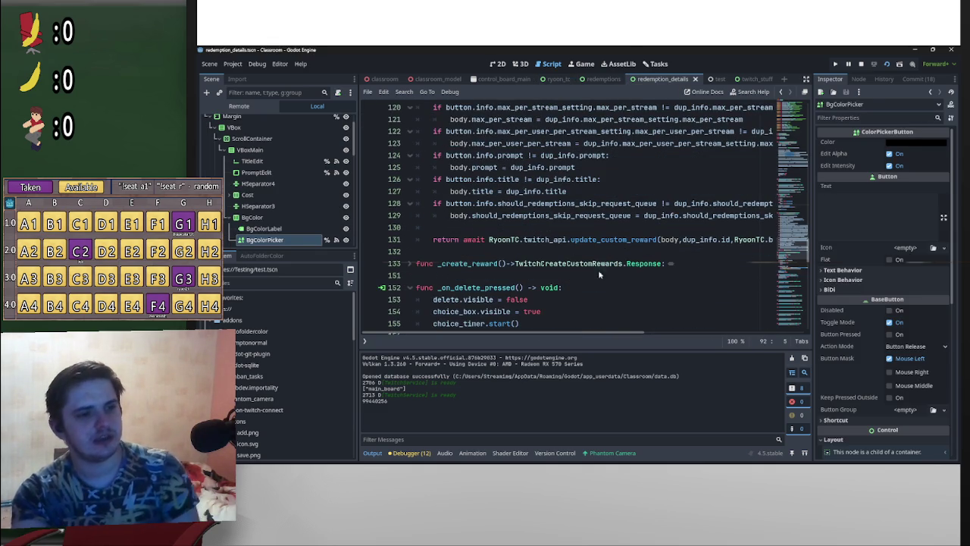
scroll(647, 291, up, 11)
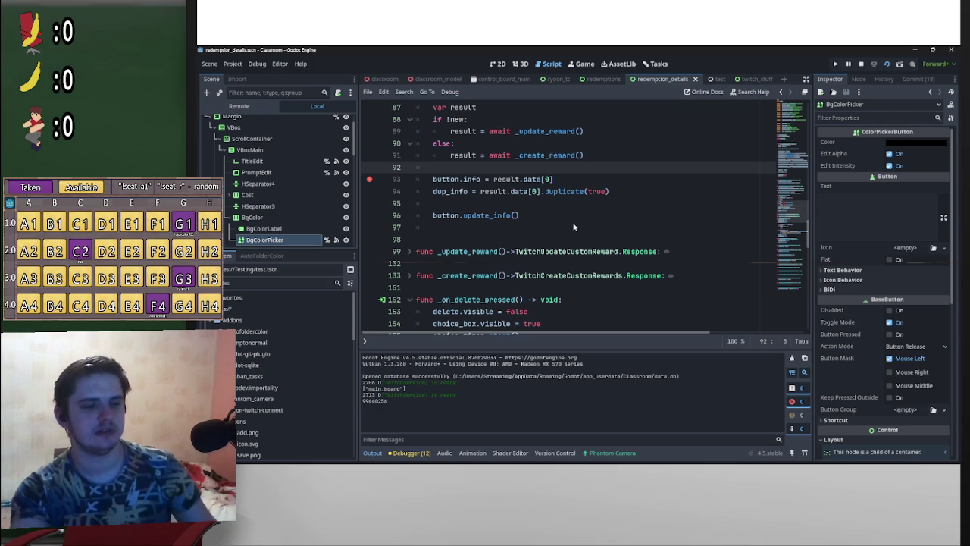
key(alt+Tab)
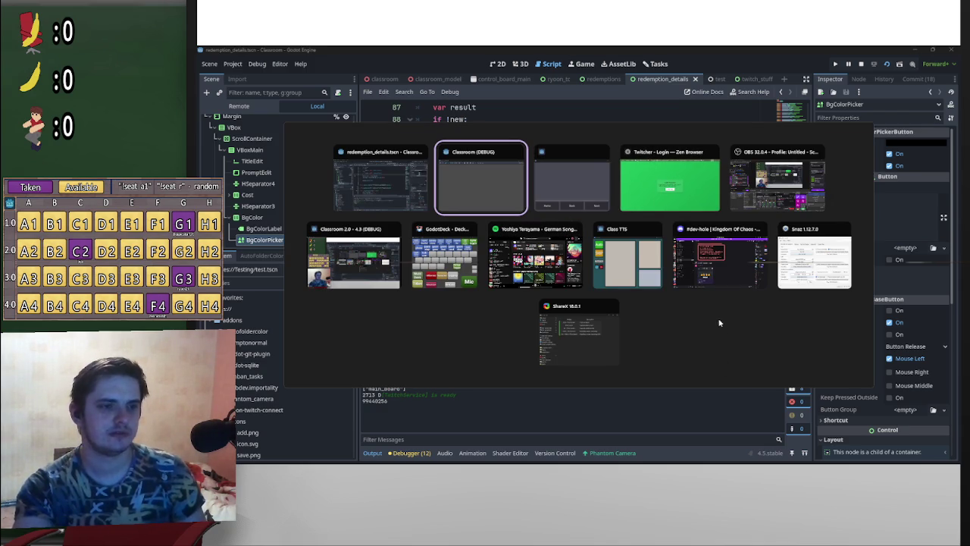
key(Escape)
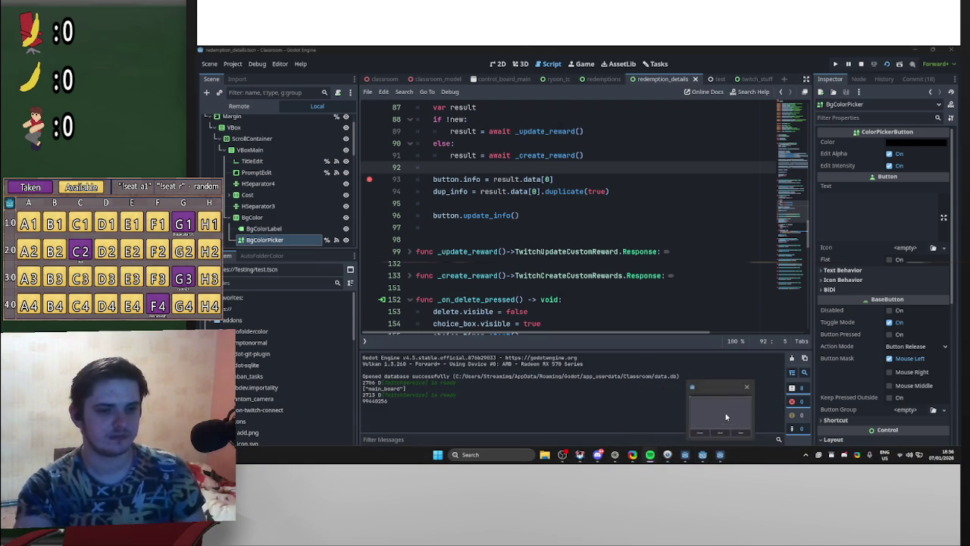
Bring the running Classroom (DEBUG) game window forward and hide the Home/Back/Next window
click(722, 458)
click(510, 54)
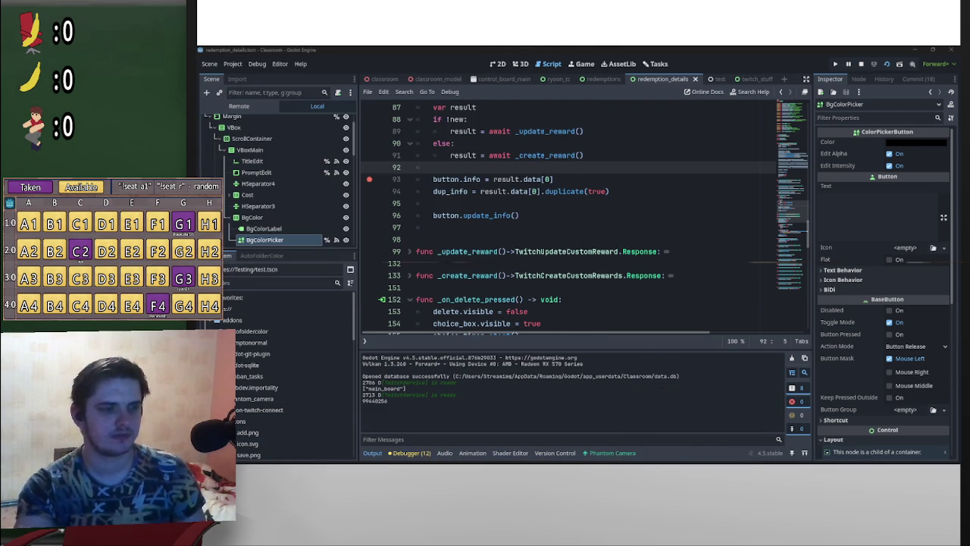
click(719, 460)
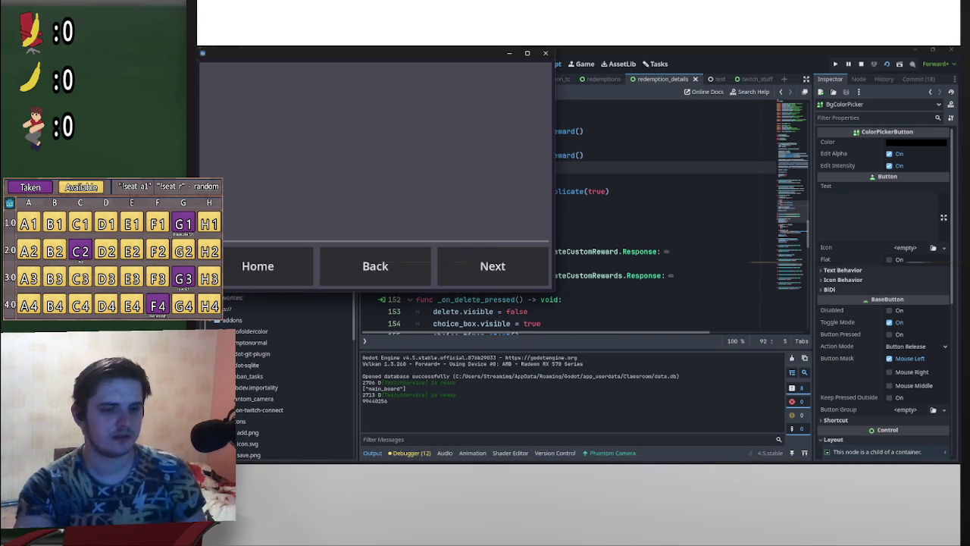
mouse_move(720, 457)
mouse_move(746, 417)
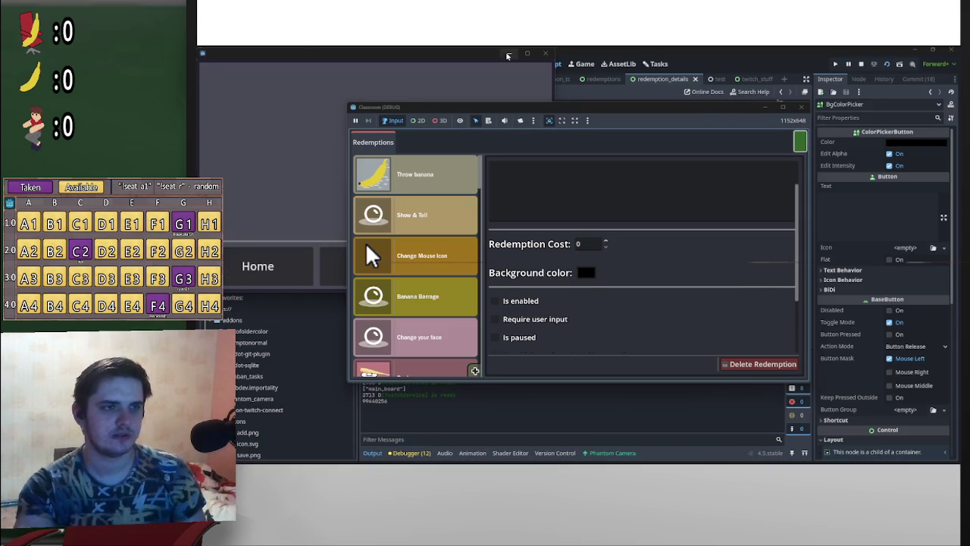
scroll(442, 297, down, 4)
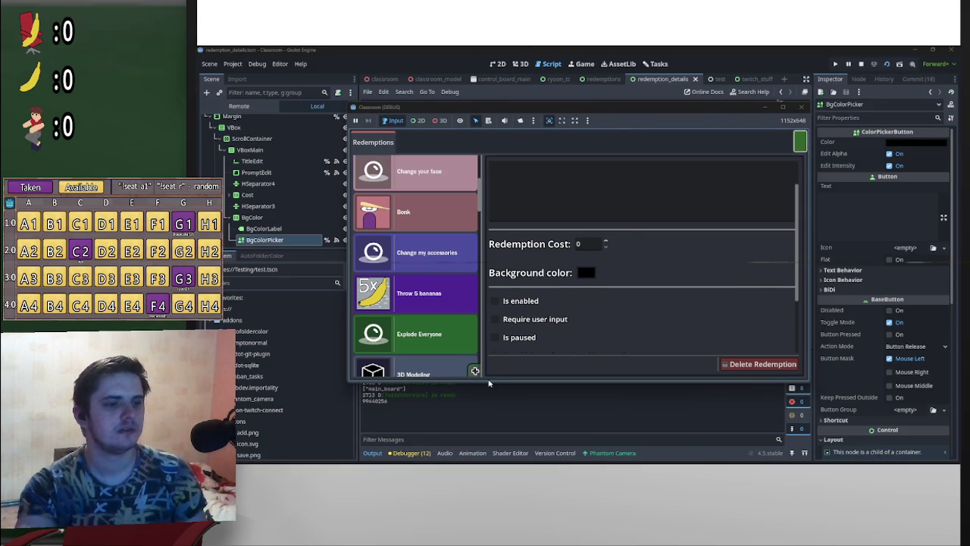
scroll(611, 202, up, 2)
Enter 'asdfgfd' as the reward title and save the changes
click(607, 177)
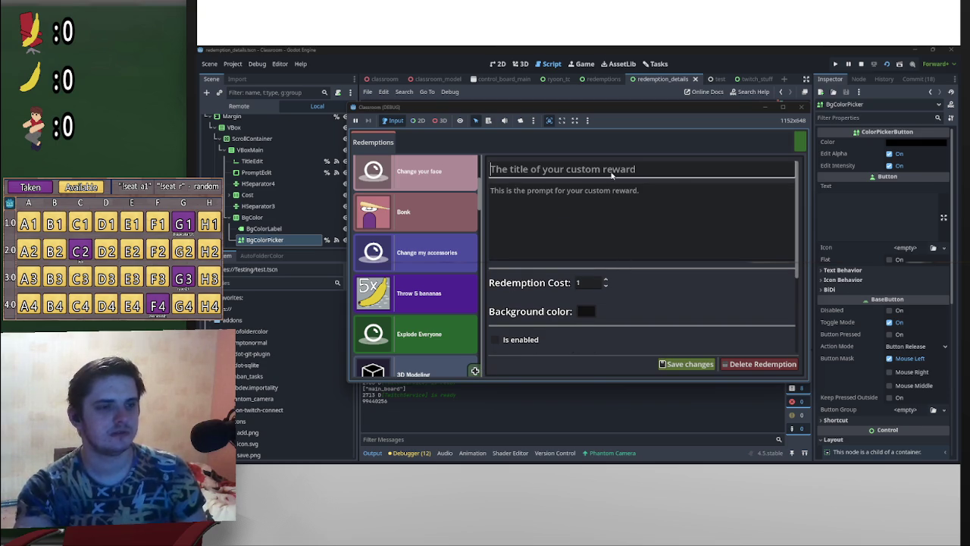
text(asdfgfd)
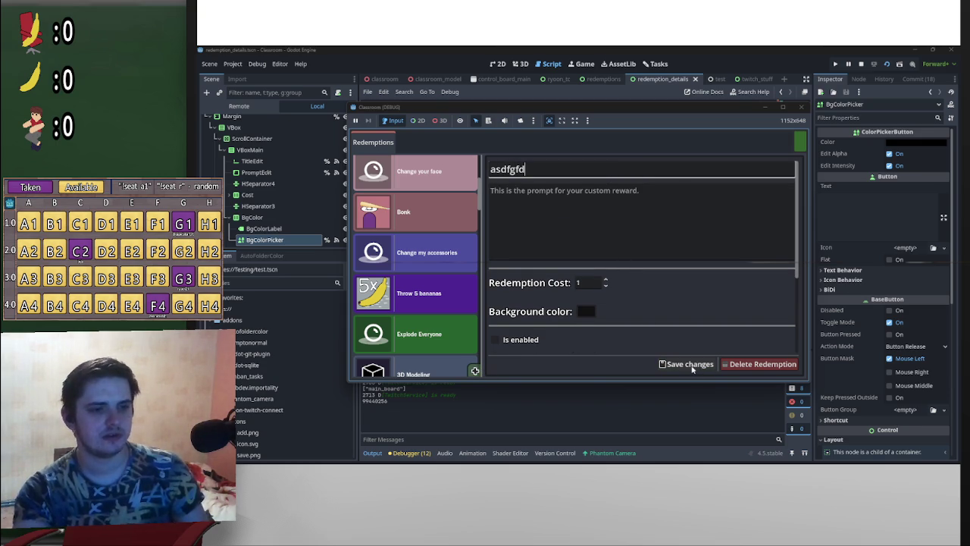
click(692, 368)
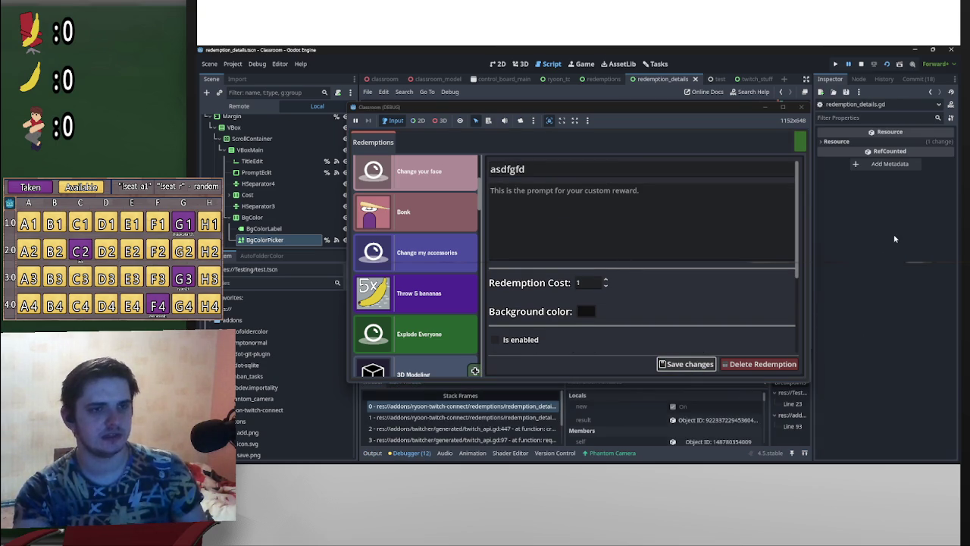
Inspect the returned result, resume execution, and reopen the asdfgfd reward's details
click(724, 421)
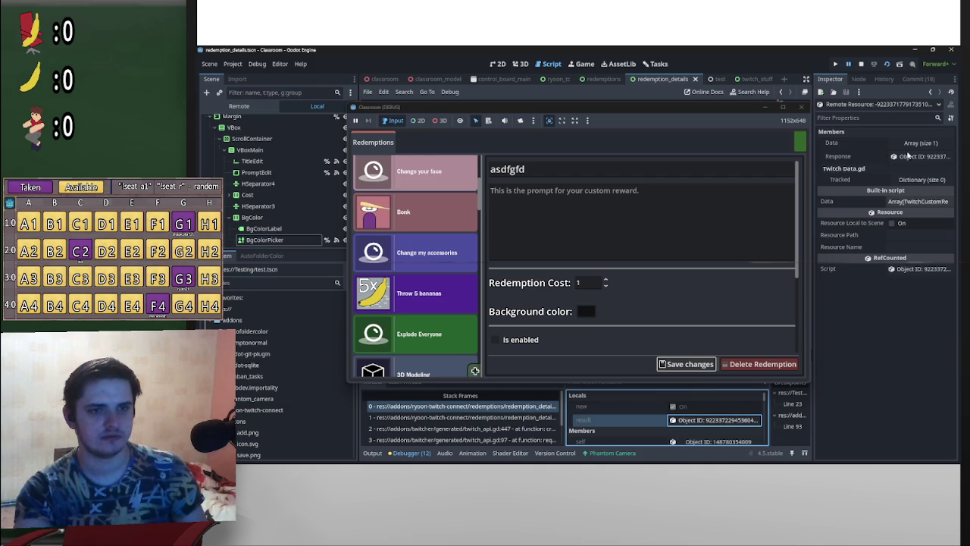
click(849, 65)
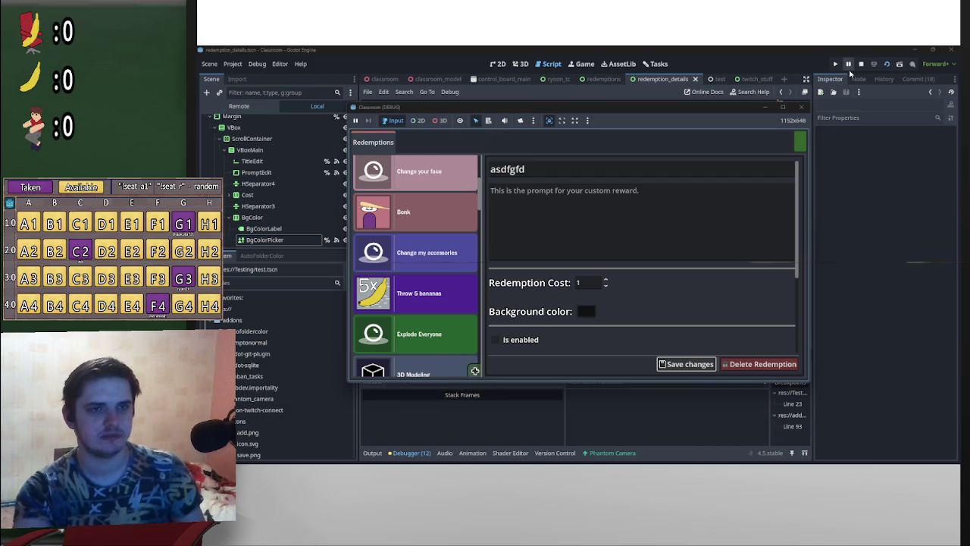
scroll(443, 326, down, 5)
scroll(444, 325, down, 15)
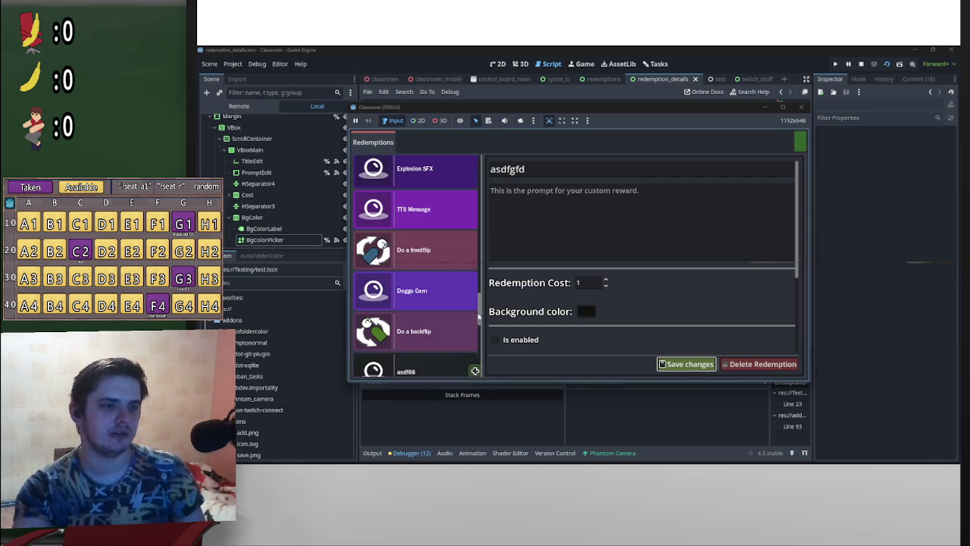
click(448, 331)
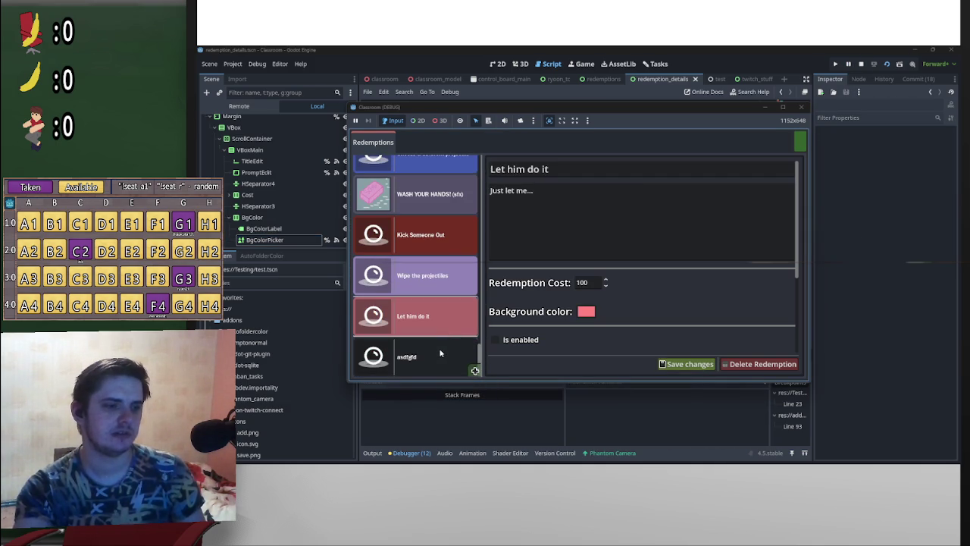
click(442, 353)
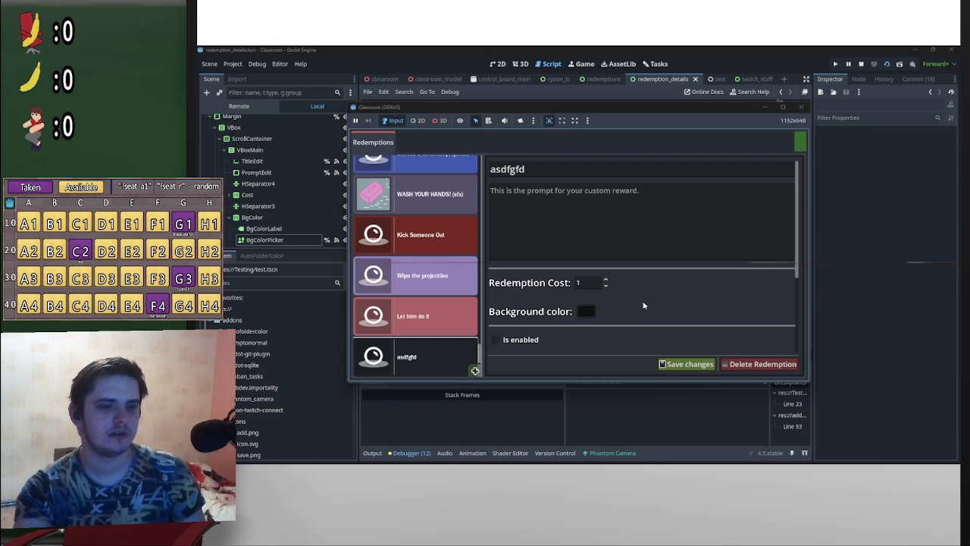
Change the reward's title to 'asdfg776' and save it
click(528, 171)
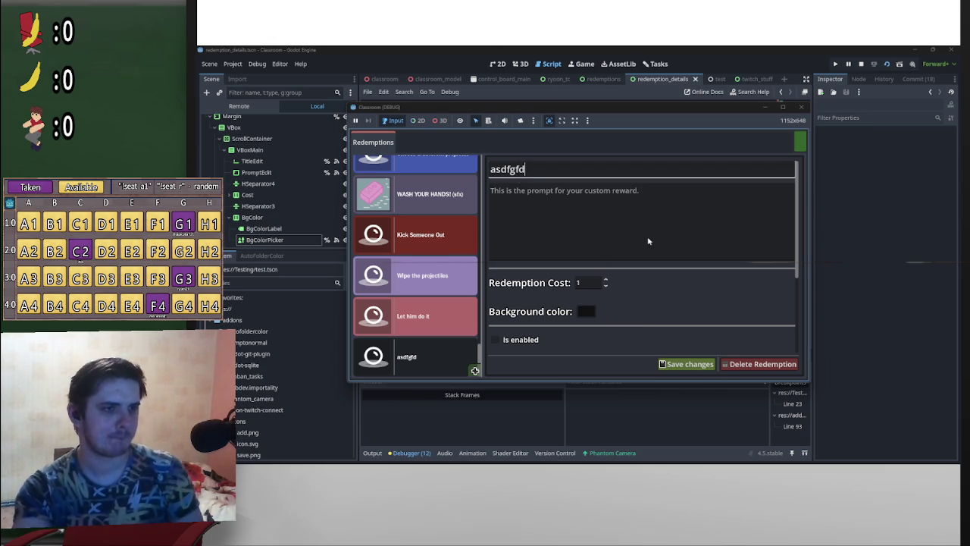
key(BackSpace)
key(BackSpace)
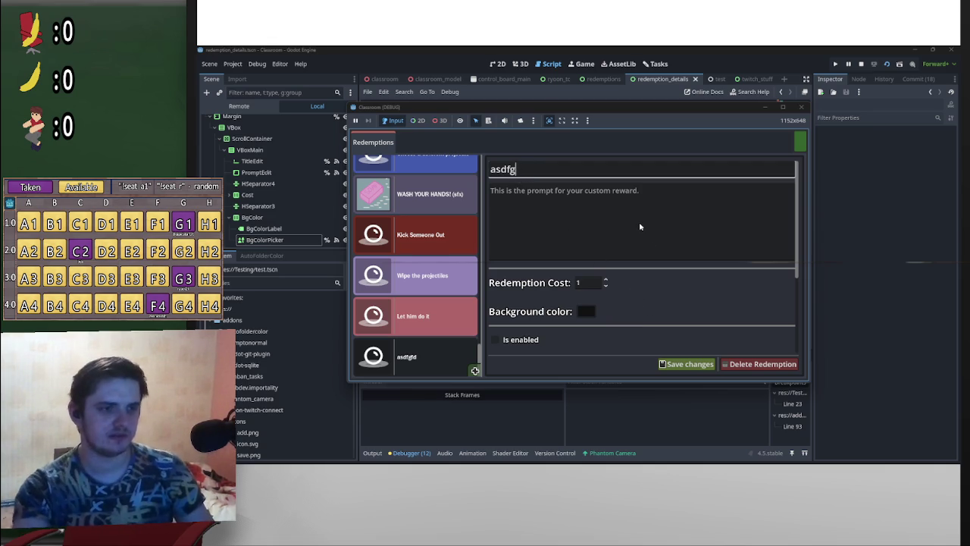
text(776)
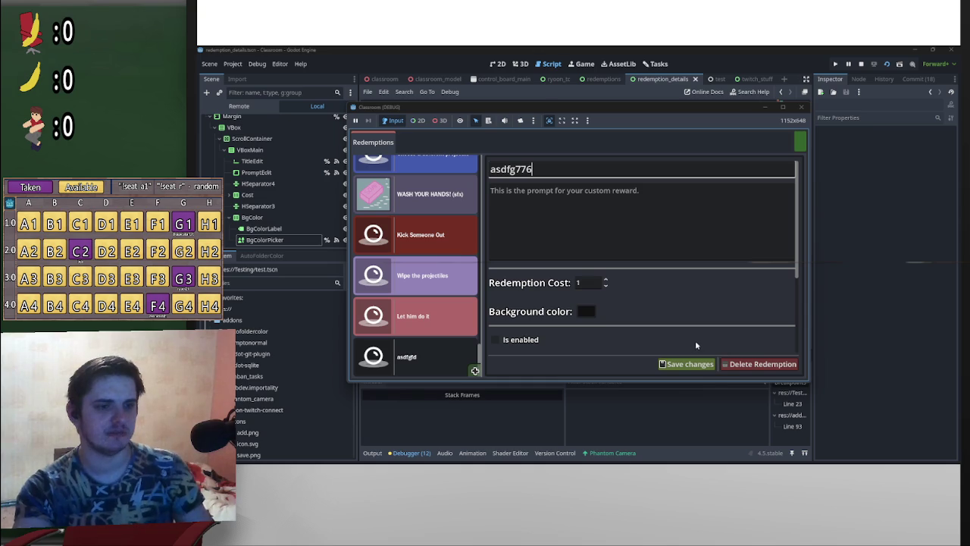
click(700, 371)
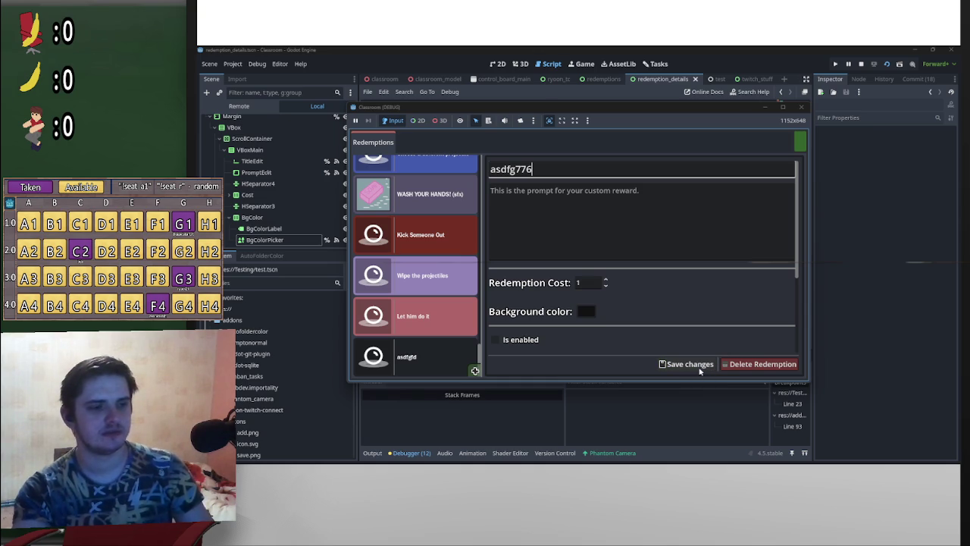
Save the asdfg776 title, inspect the returned update result at the breakpoint, and resume
click(701, 370)
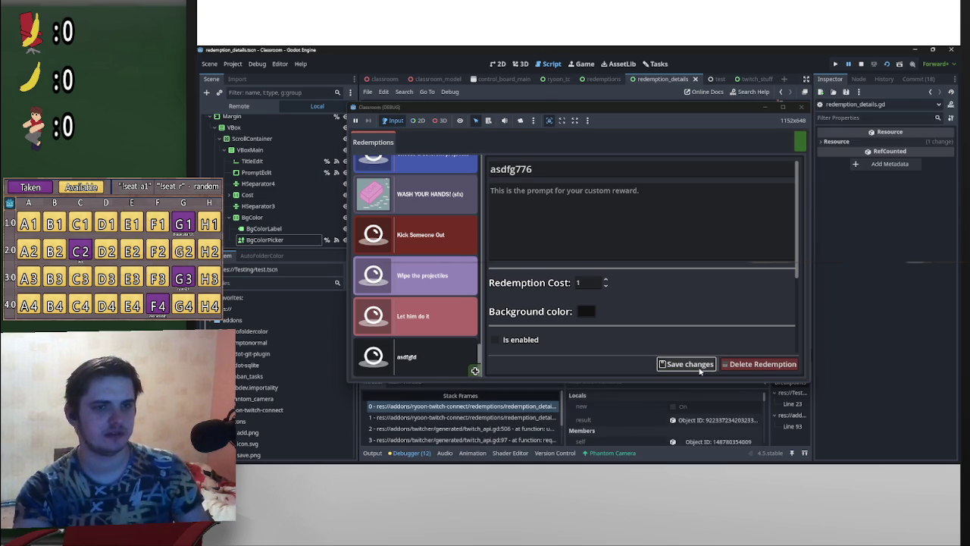
click(712, 419)
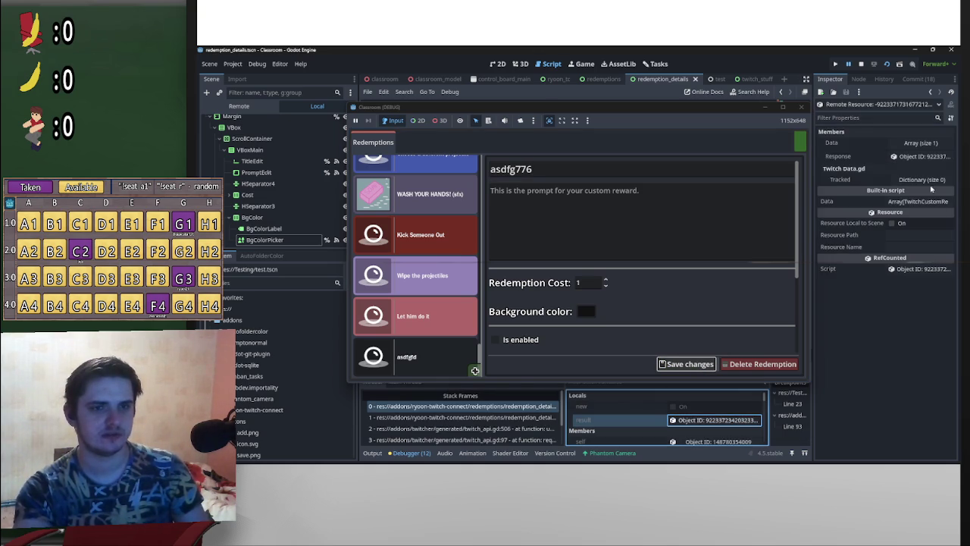
click(848, 64)
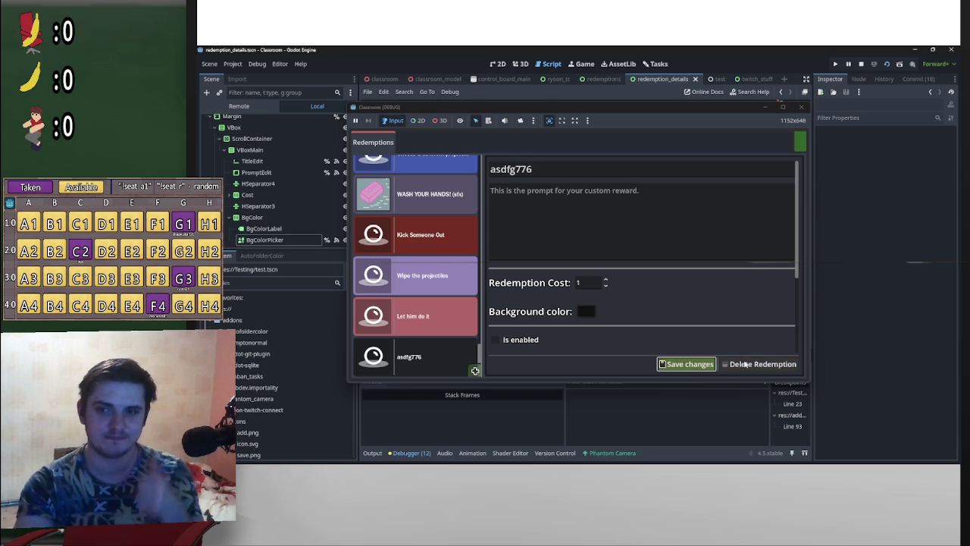
Delete the asdfg776 reward, confirming with Yes
click(744, 366)
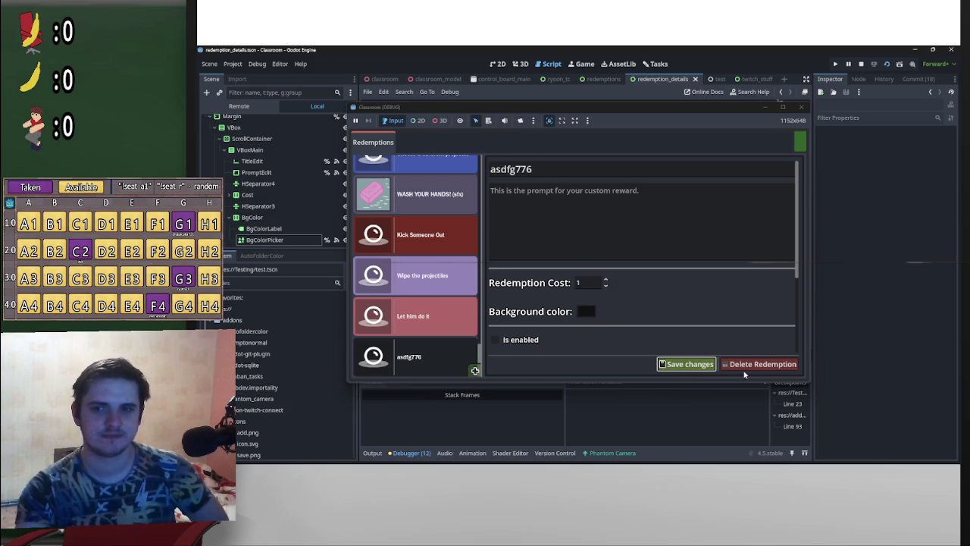
click(745, 371)
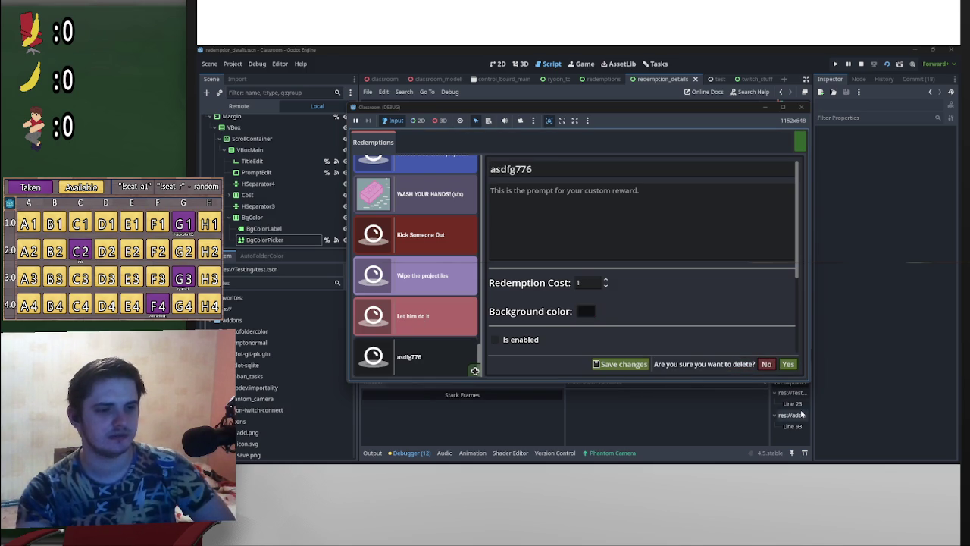
click(788, 364)
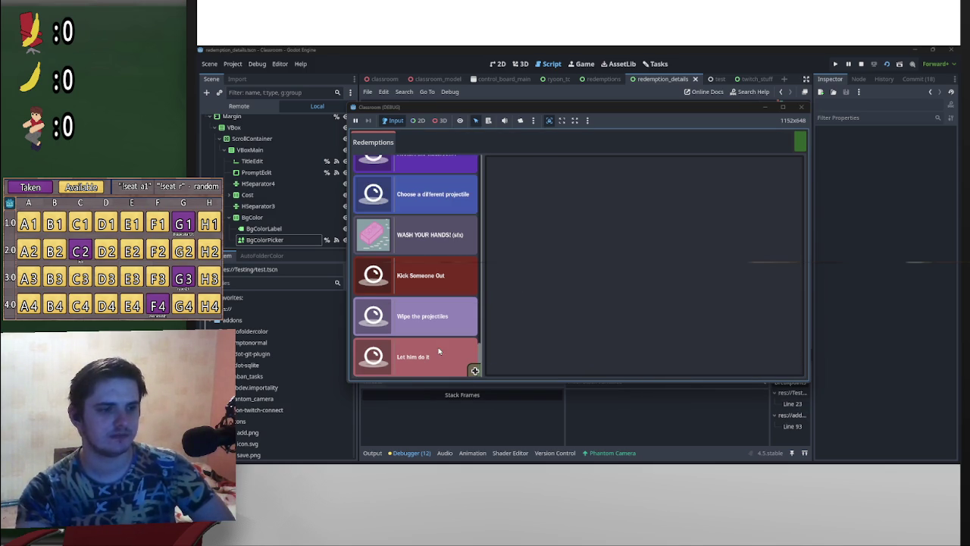
Select the asdf66 reward and delete it, confirming with Yes
scroll(460, 351, up, 3)
scroll(461, 322, up, 3)
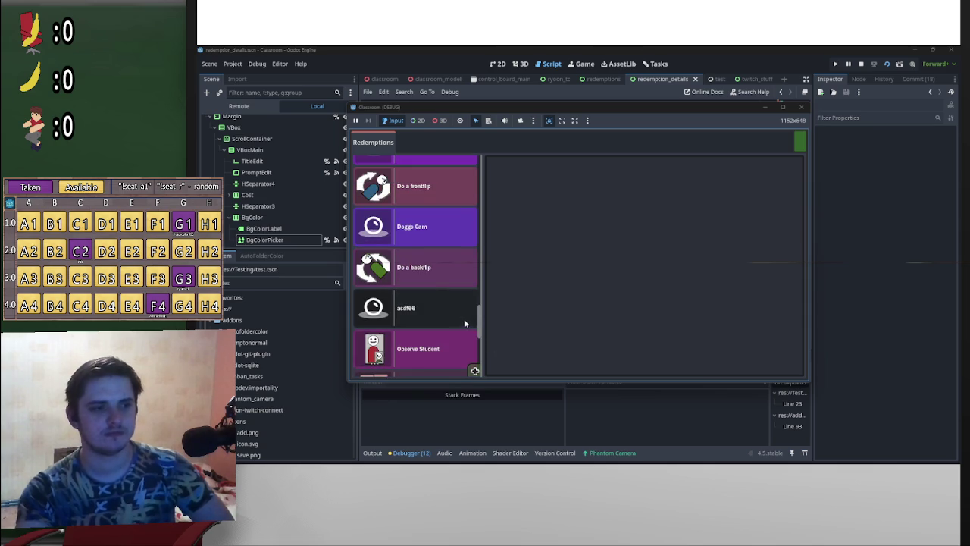
click(441, 311)
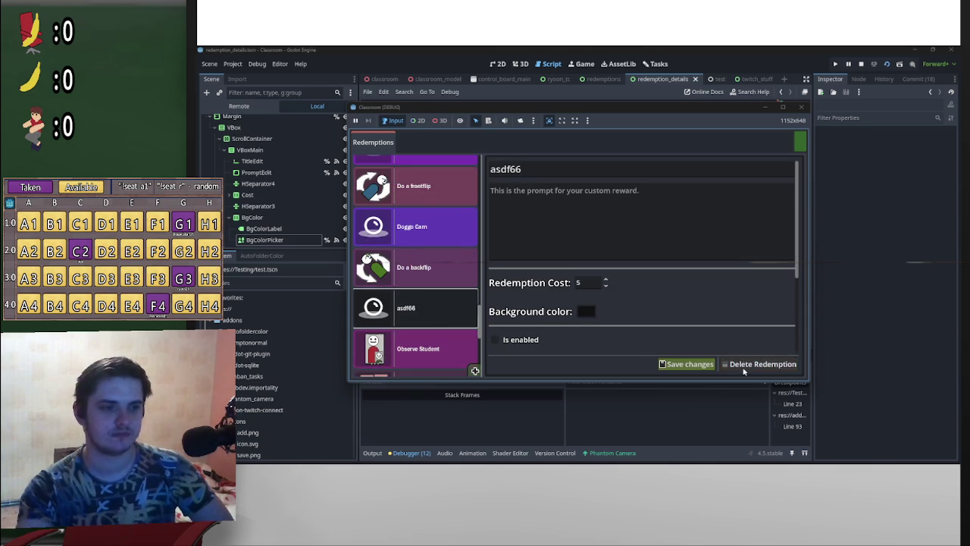
click(745, 365)
click(789, 367)
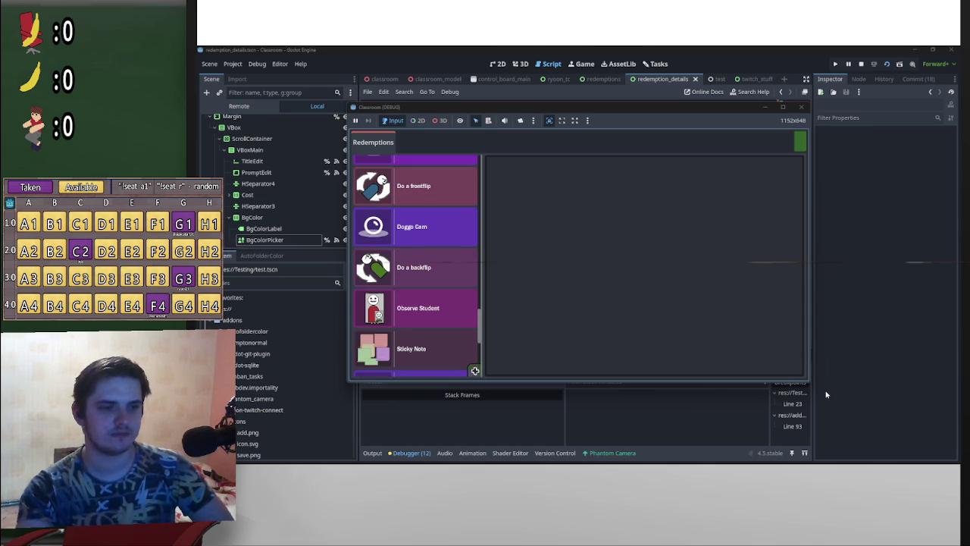
scroll(485, 334, up, 2)
scroll(490, 356, down, 5)
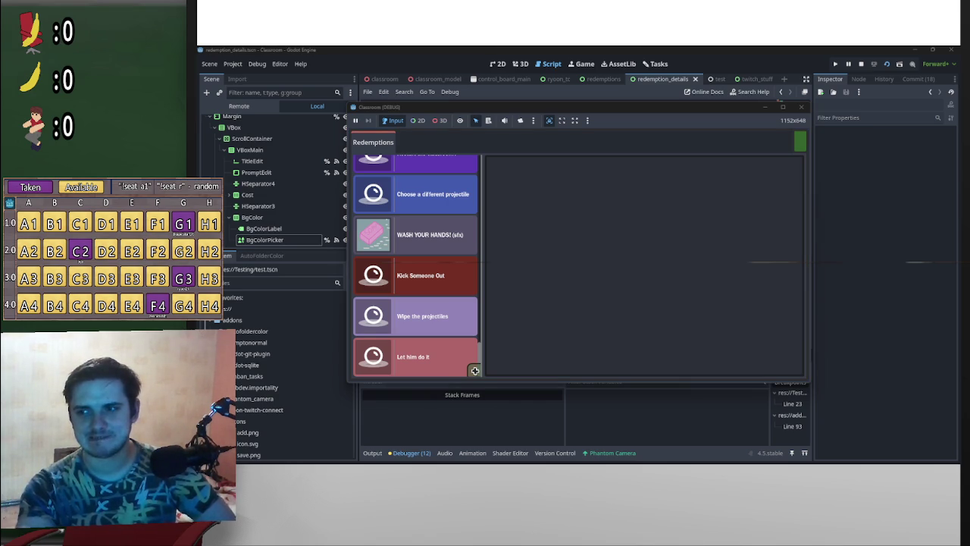
Restart the game project and bring up the Twitch Creator Dashboard's Channel Points page
key(F5)
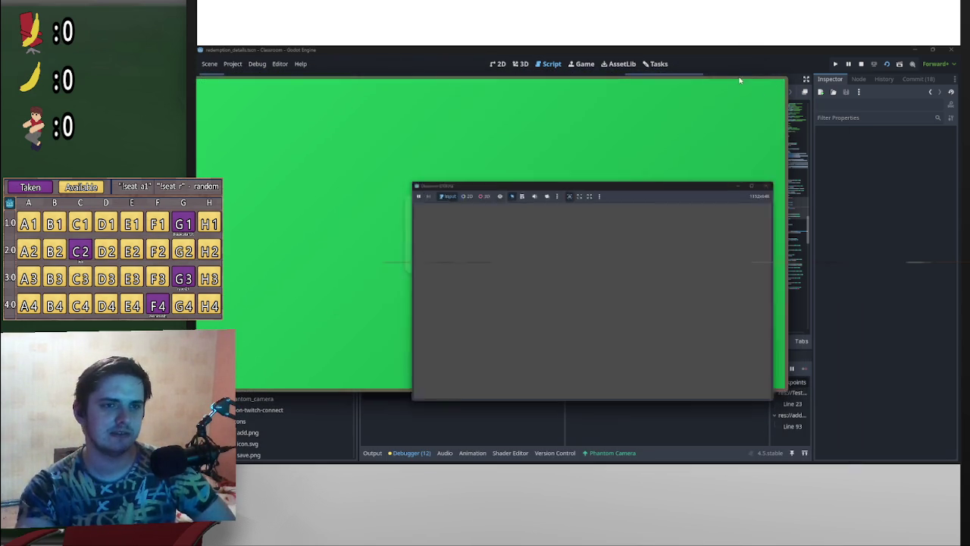
drag(713, 84, 799, 113)
mouse_move(879, 204)
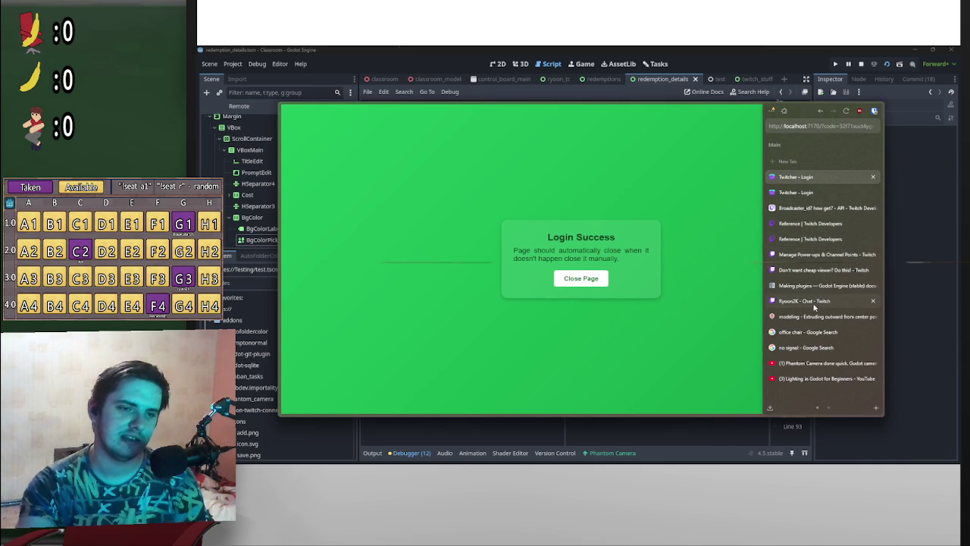
click(807, 301)
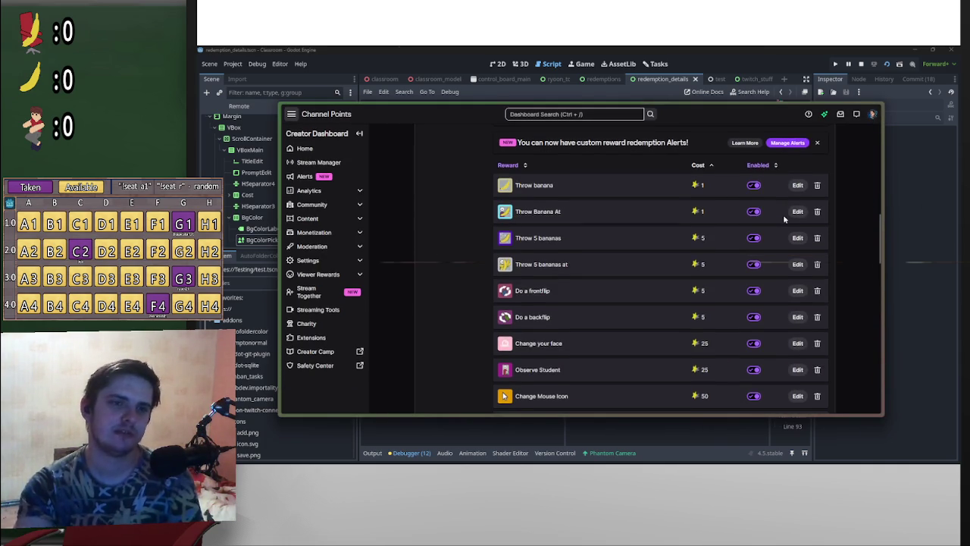
scroll(783, 214, down, 10)
scroll(553, 349, down, 3)
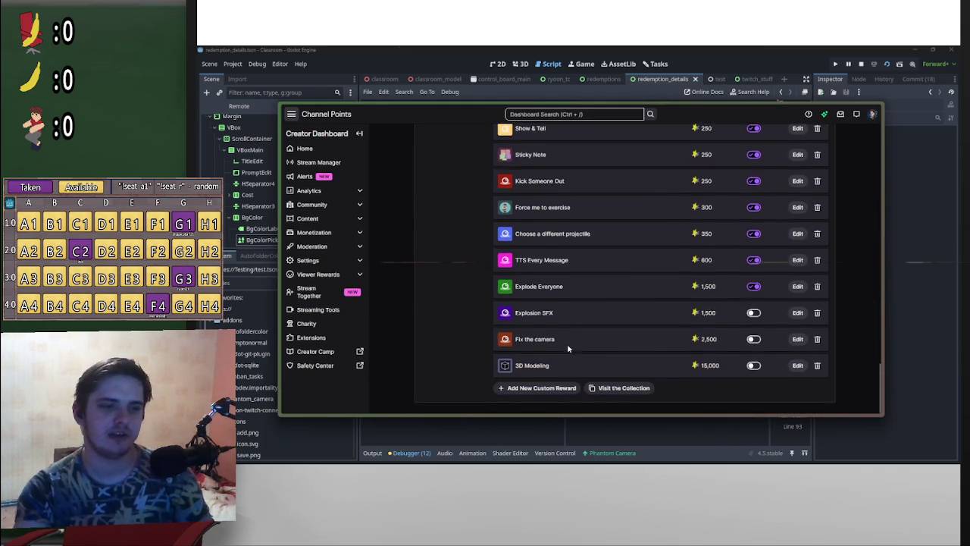
Add a custom reward named 'dfsdfsdf' costing 3 points
click(542, 385)
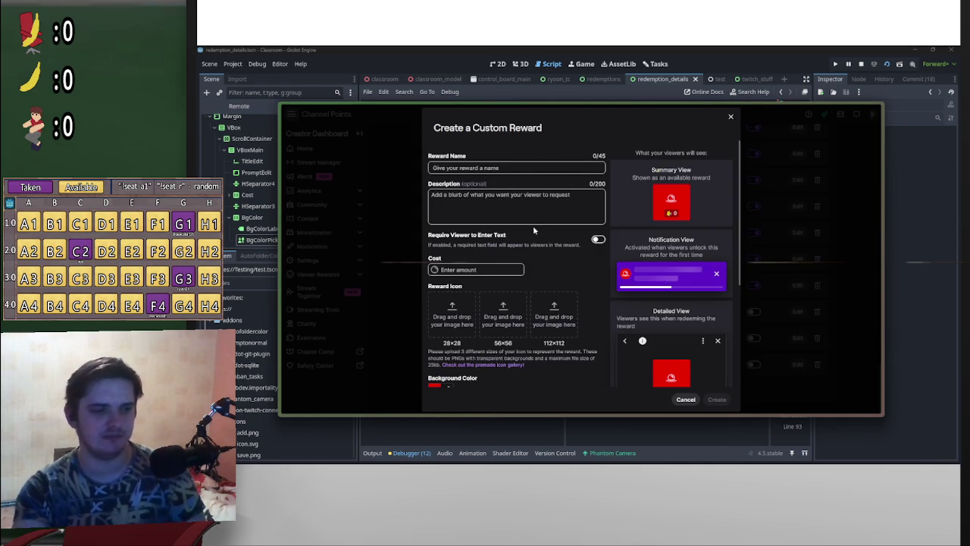
click(510, 168)
text(dfsdfsdf)
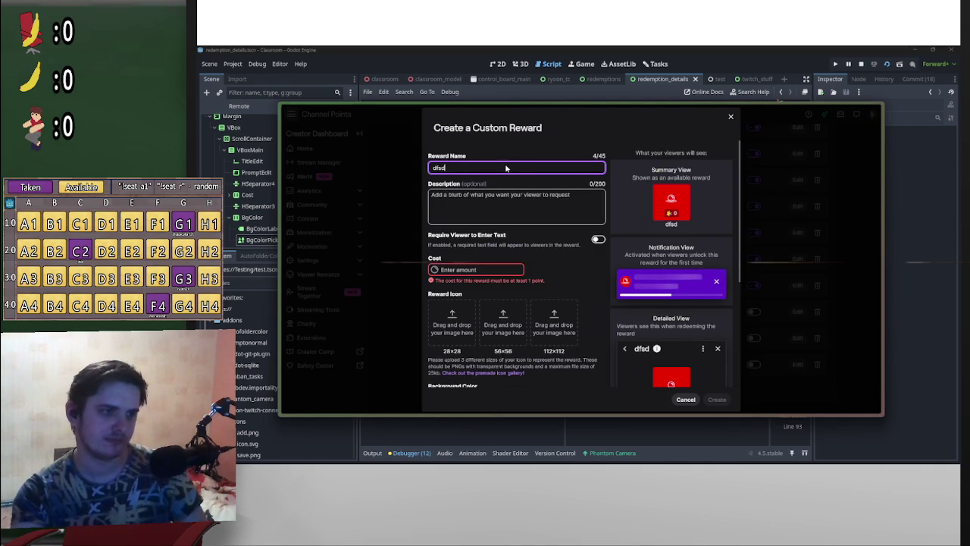
click(487, 270)
text(3)
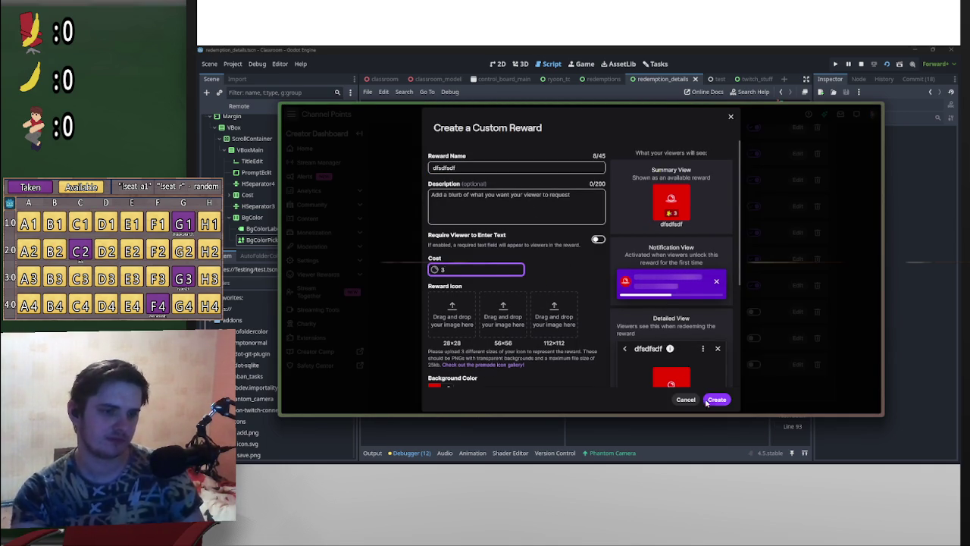
click(717, 398)
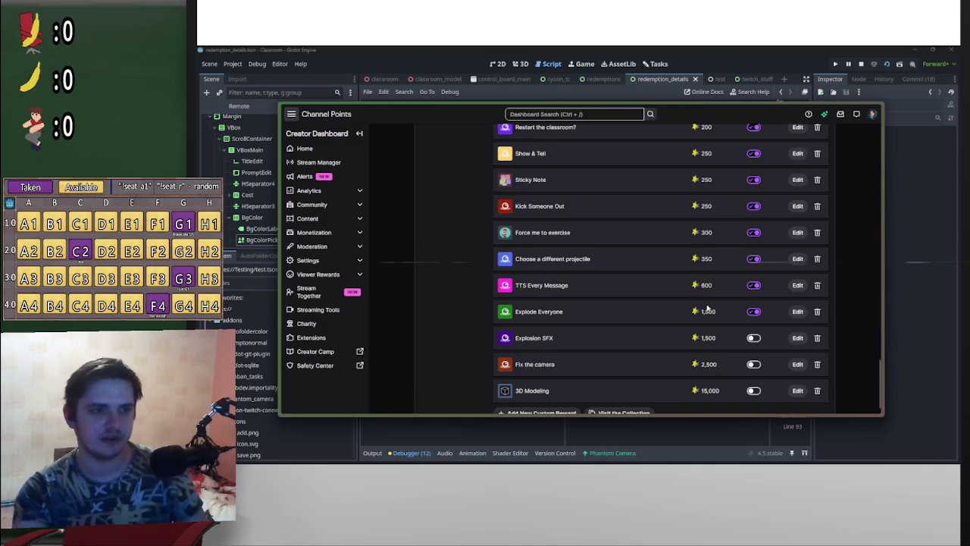
key(alt+Tab)
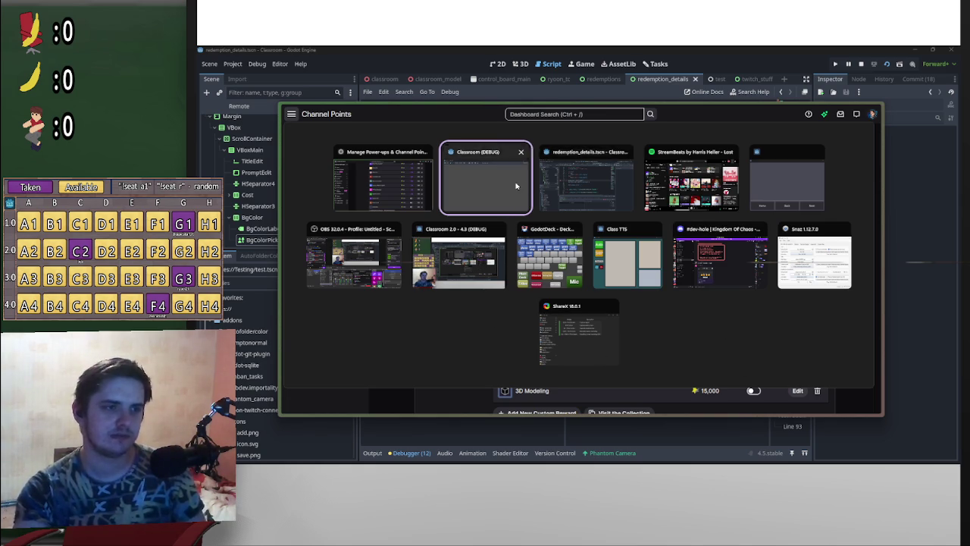
Scroll the Classroom game's Redemptions list for the new reward, then stop the project
click(485, 182)
scroll(380, 325, up, 10)
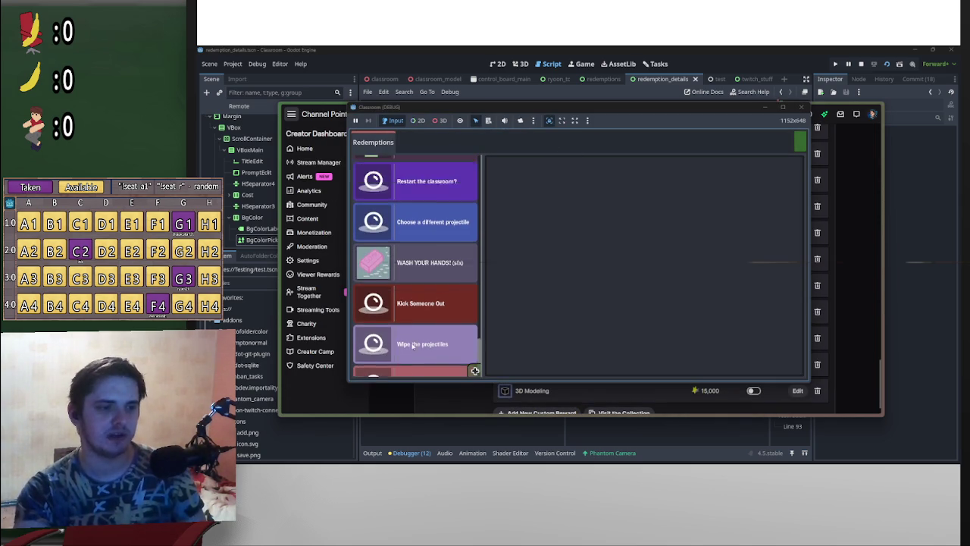
scroll(368, 253, down, 10)
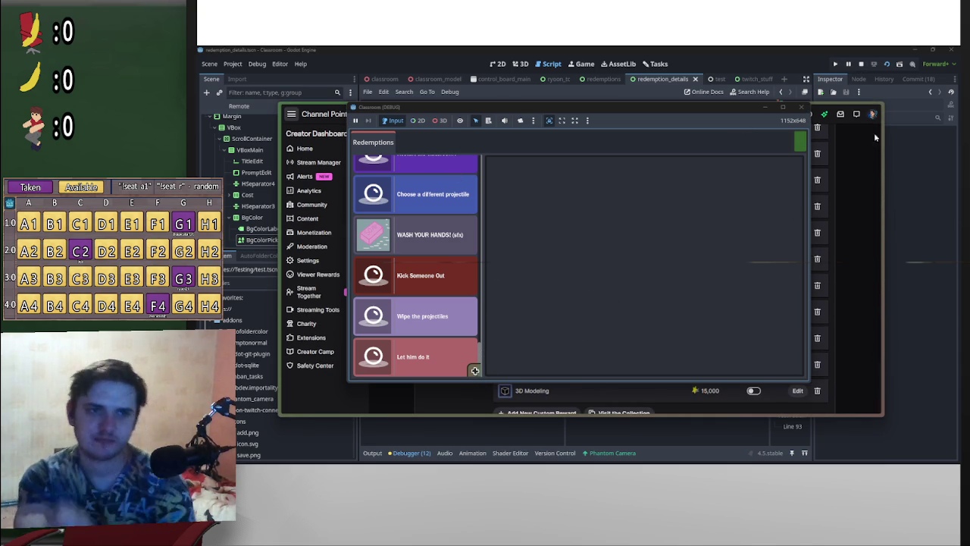
click(859, 65)
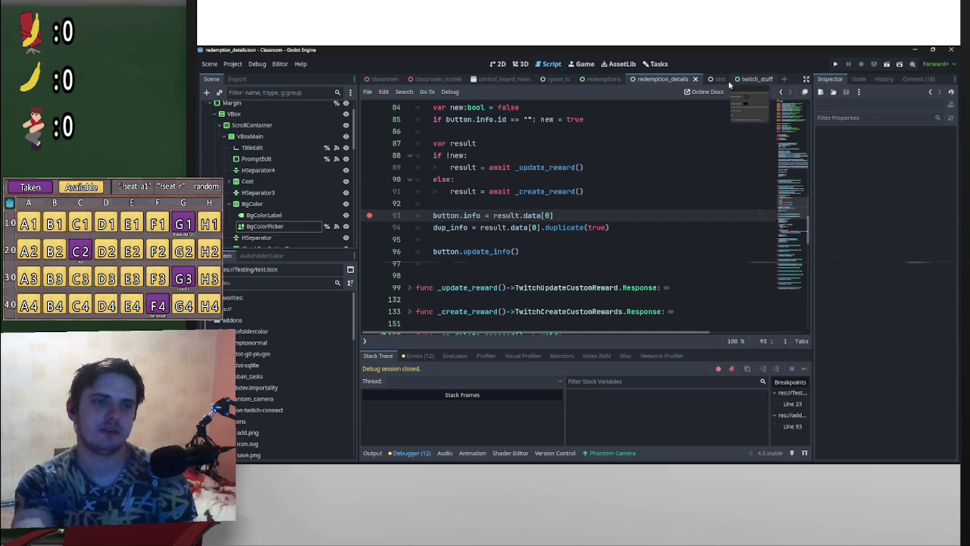
Scroll the ryoon_tc script to the top and relaunch the project with Run Project
scroll(725, 233, up, 5)
scroll(732, 248, up, 15)
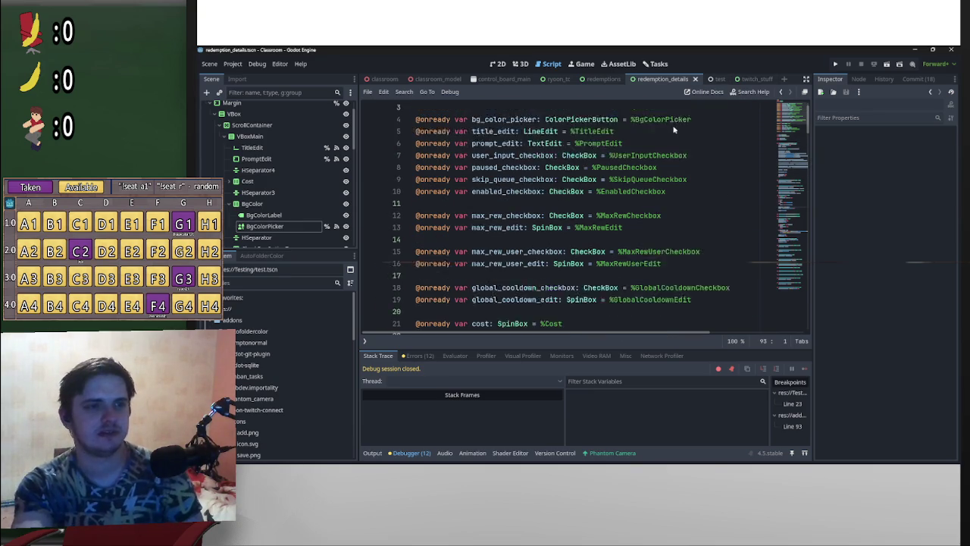
click(835, 65)
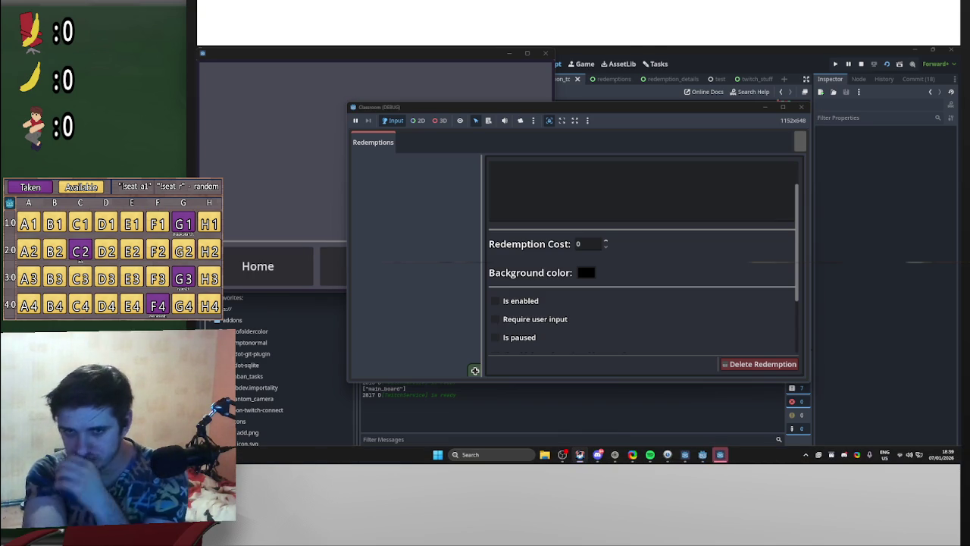
Start the Twitch login from the running game and shift its window to the left
click(799, 140)
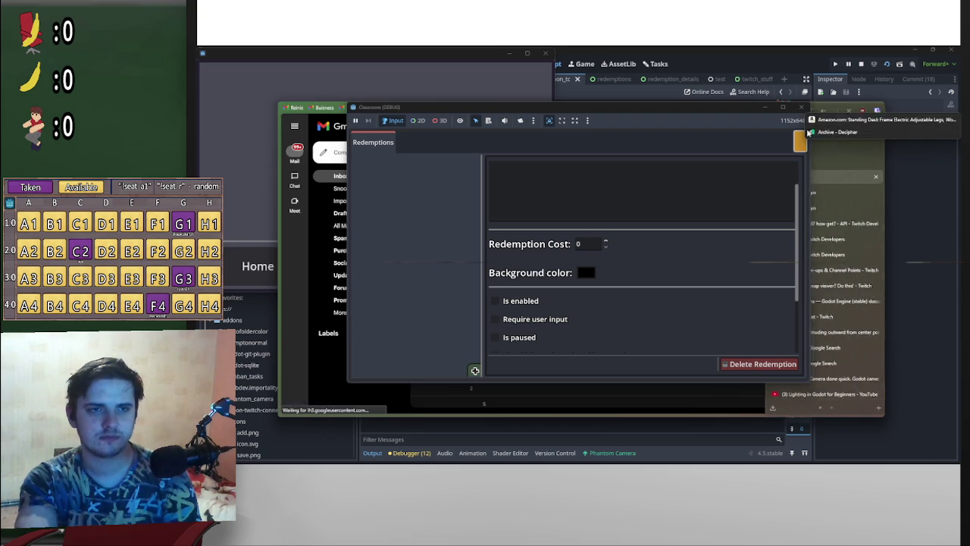
drag(727, 112, 618, 116)
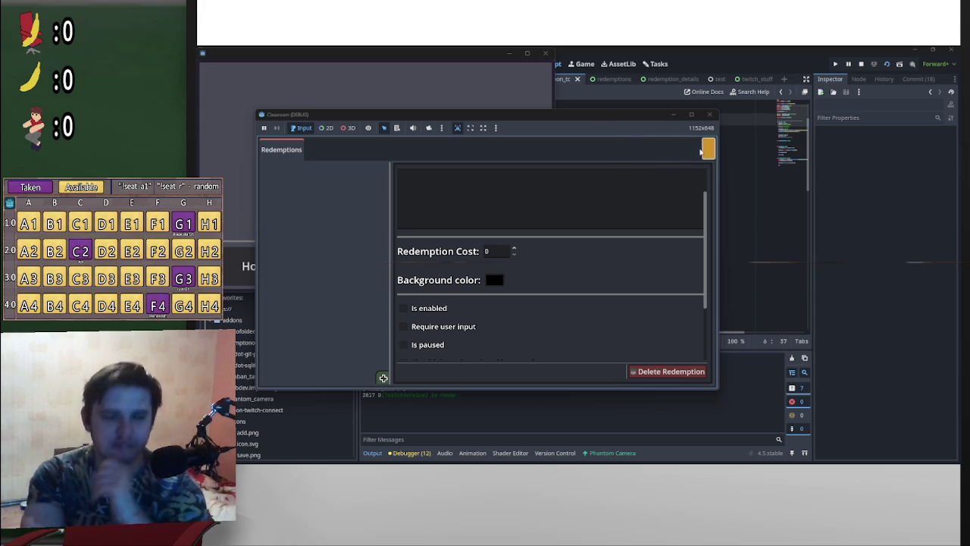
Restart the game and authorize it with Twitch so rewards like Throw banana load
click(860, 64)
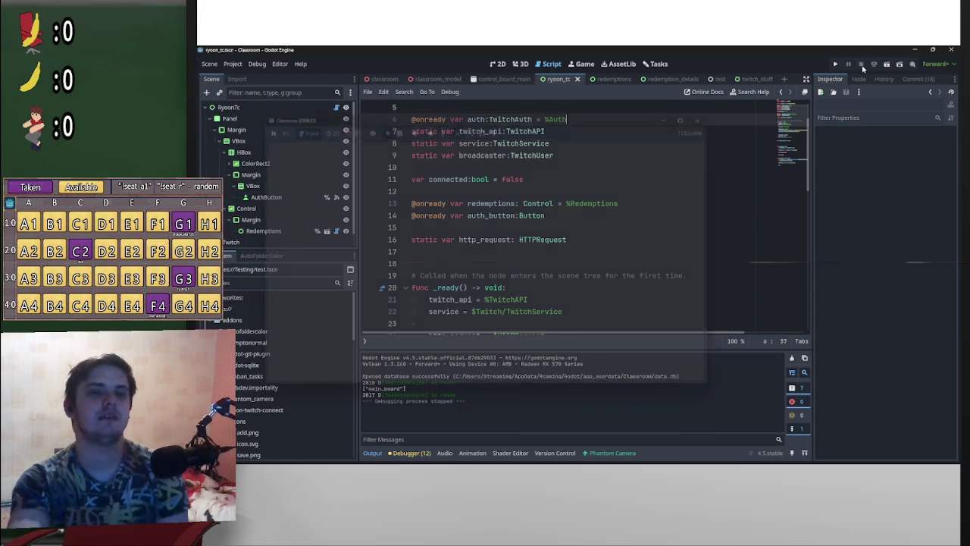
click(887, 63)
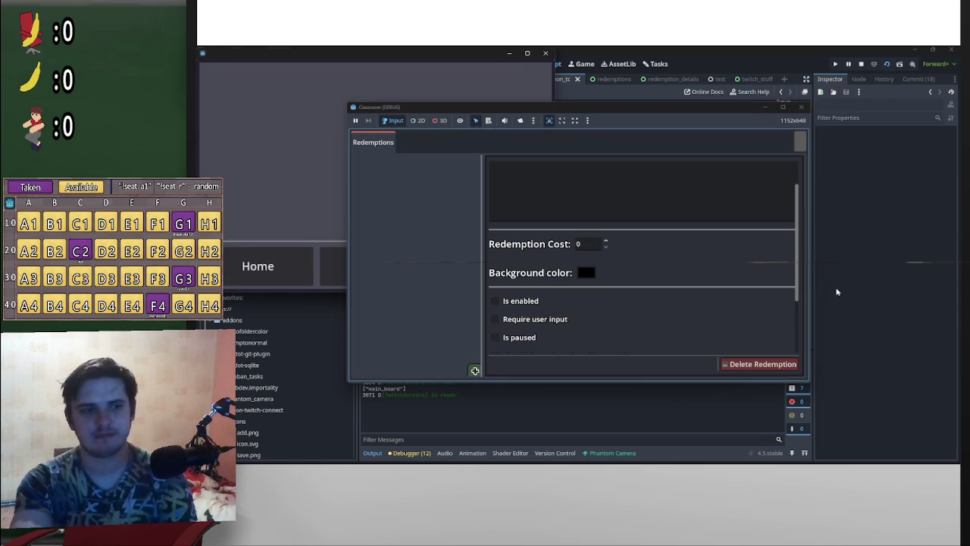
click(800, 141)
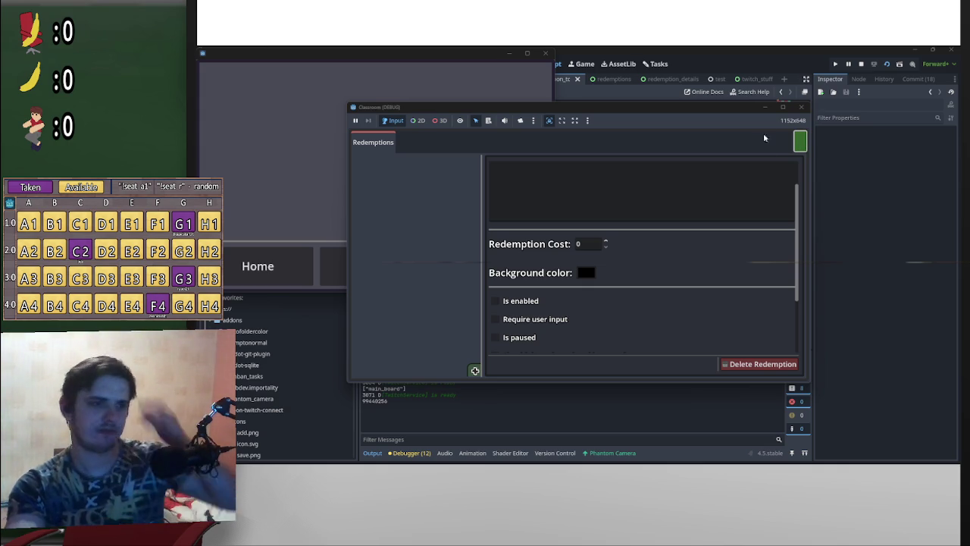
click(740, 141)
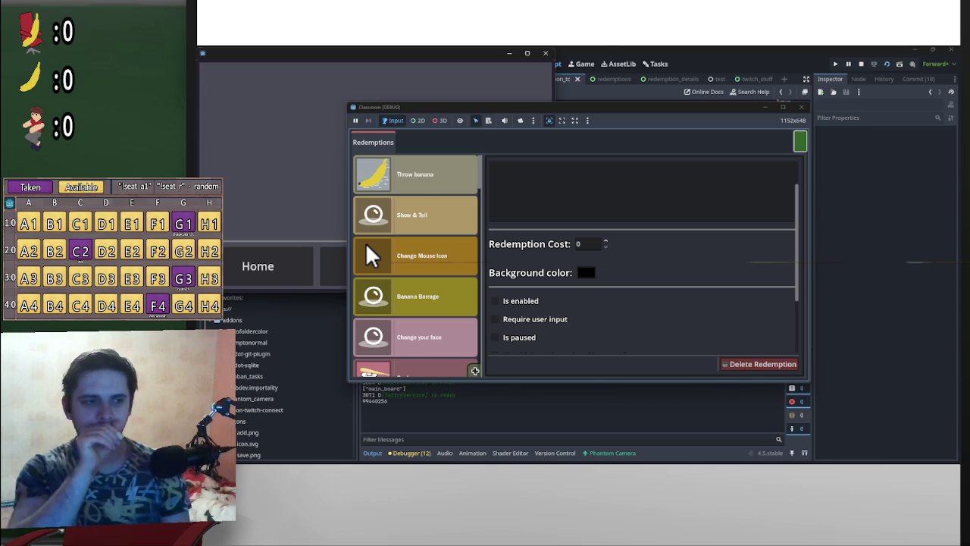
Select the dfsdfdf reward and attempt Delete Redemption, confirming with Yes
scroll(466, 204, down, 5)
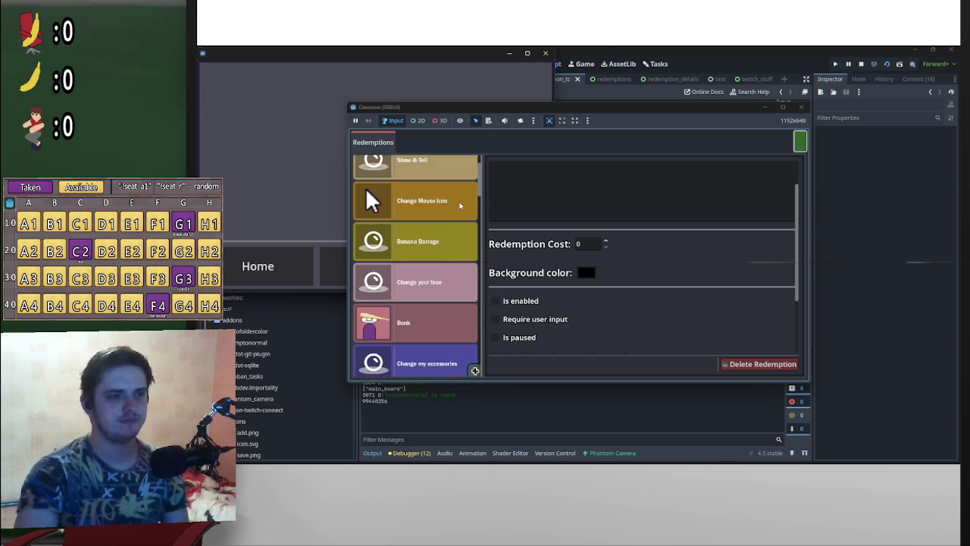
click(426, 361)
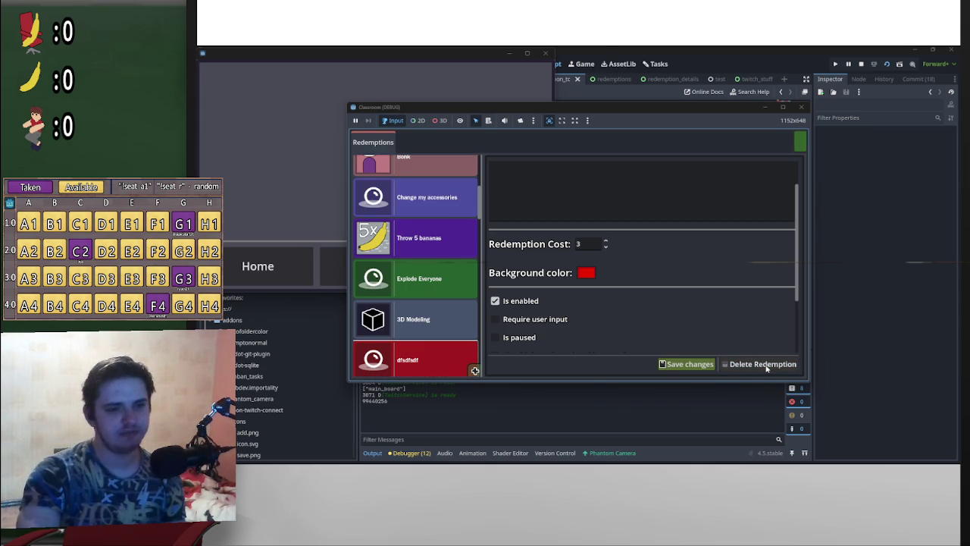
click(767, 365)
click(786, 367)
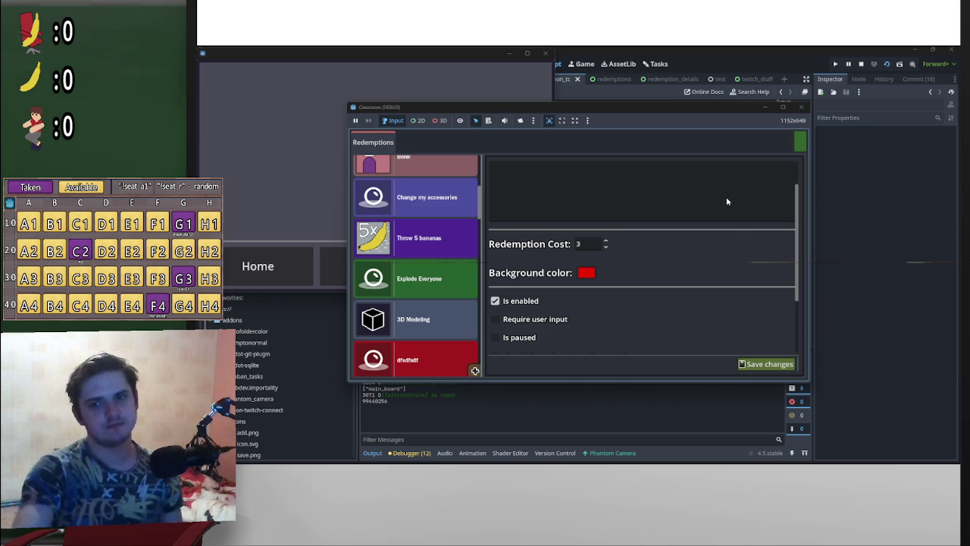
Reopen dfsdfdf, uncheck Is enabled and save the reward
scroll(458, 364, down, 3)
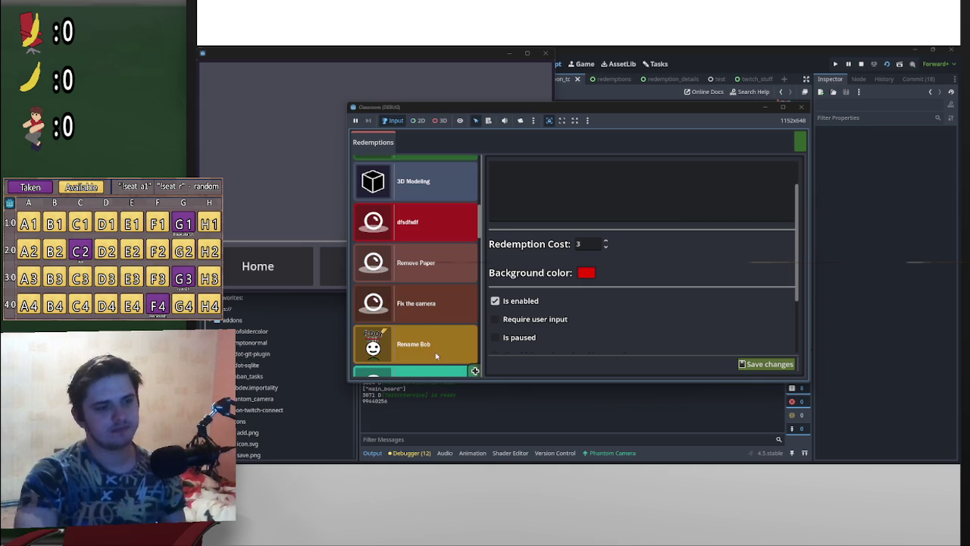
click(446, 230)
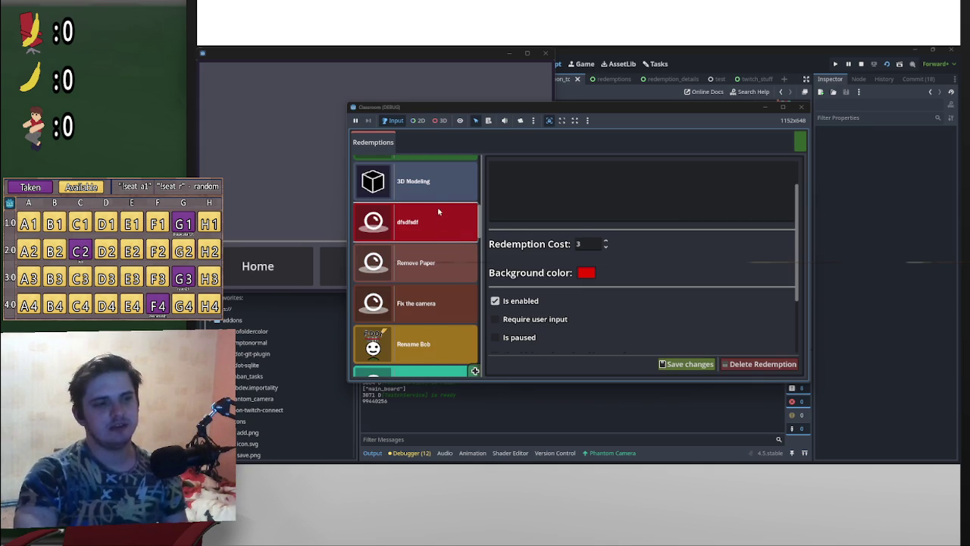
scroll(415, 288, down, 10)
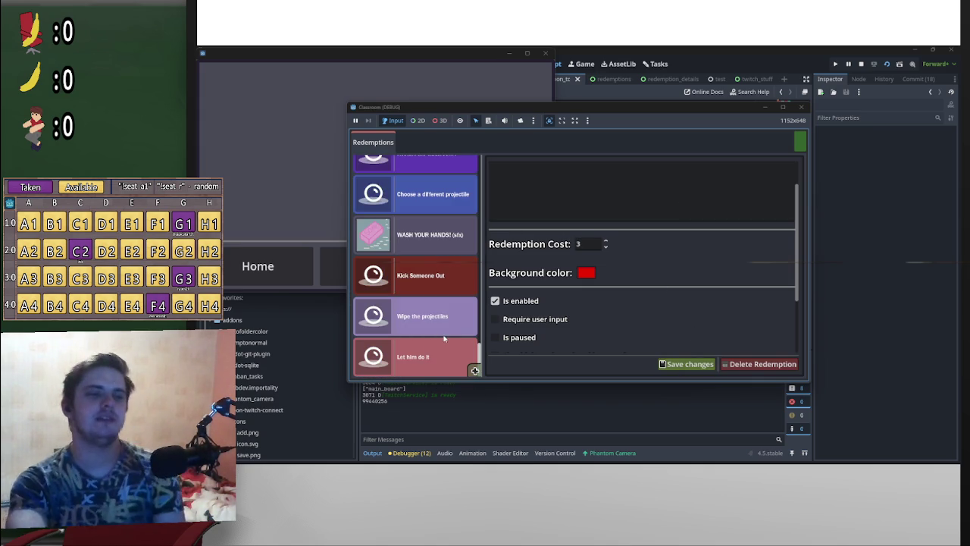
mouse_move(479, 360)
mouse_down()
mouse_move(494, 261)
mouse_move(515, 225)
mouse_up()
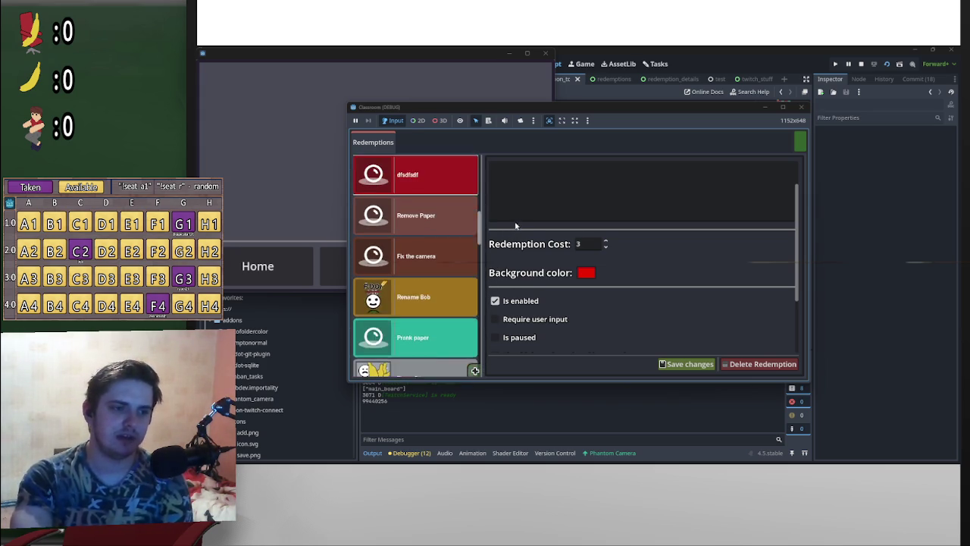
click(497, 302)
click(685, 363)
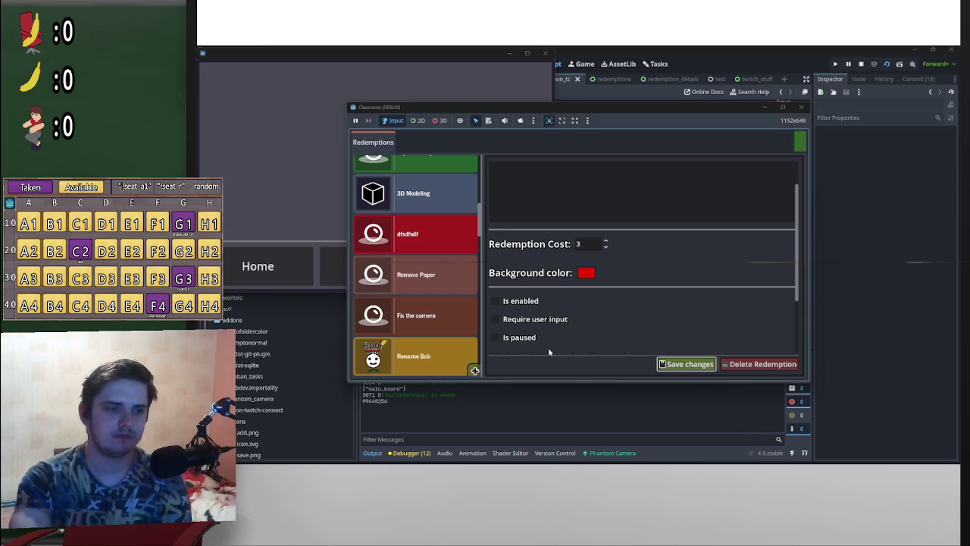
Reselect dfsdfdf, disable it again, save changes to Twitch, and close the game
click(447, 275)
click(431, 245)
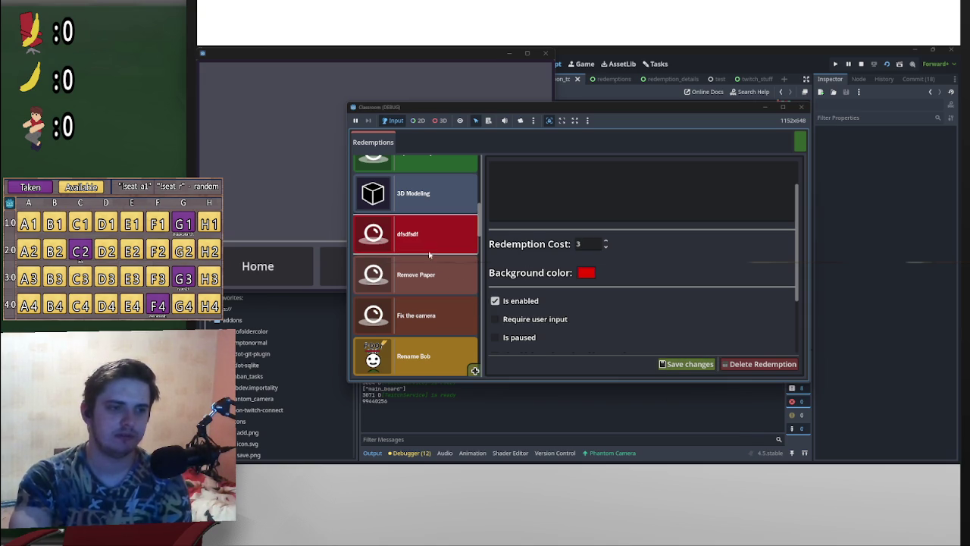
click(453, 292)
click(437, 241)
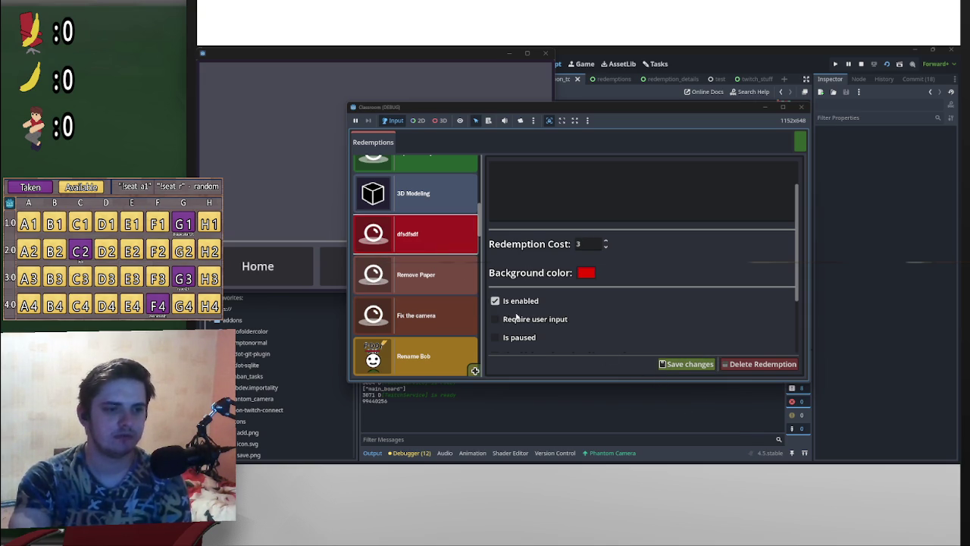
click(496, 301)
click(682, 367)
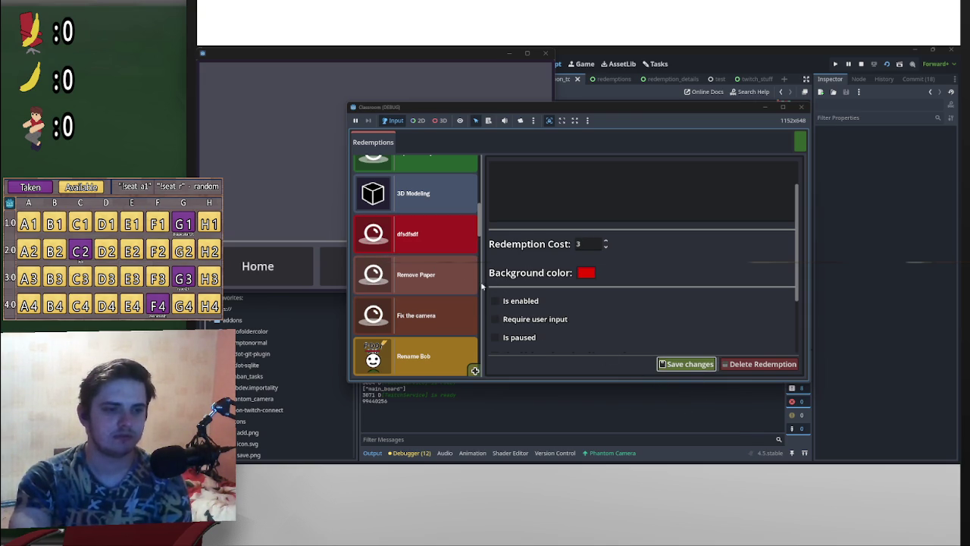
click(675, 361)
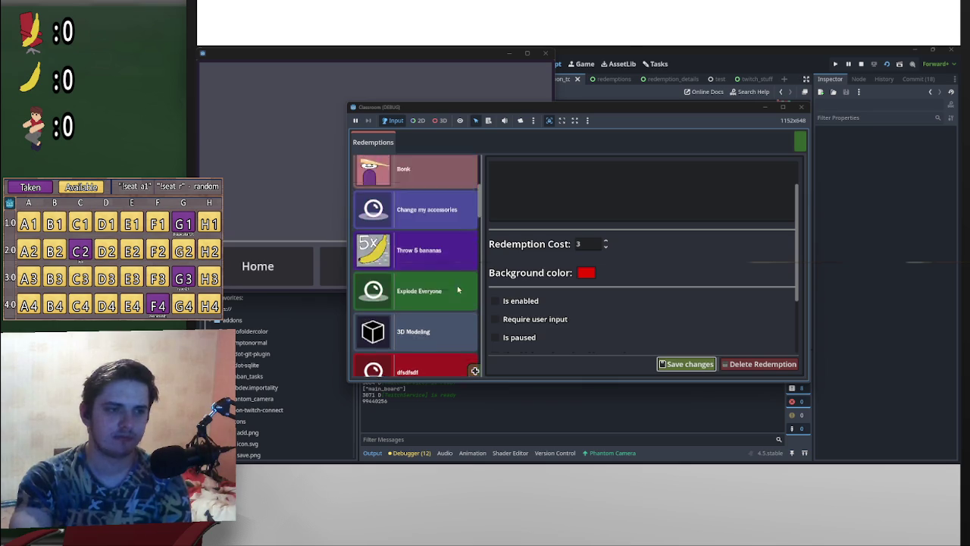
click(801, 107)
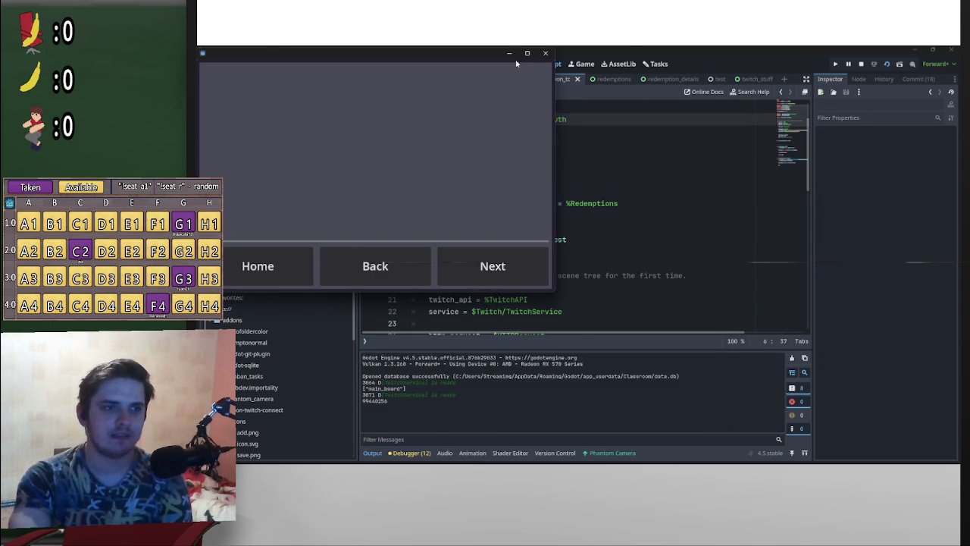
scroll(597, 286, down, 10)
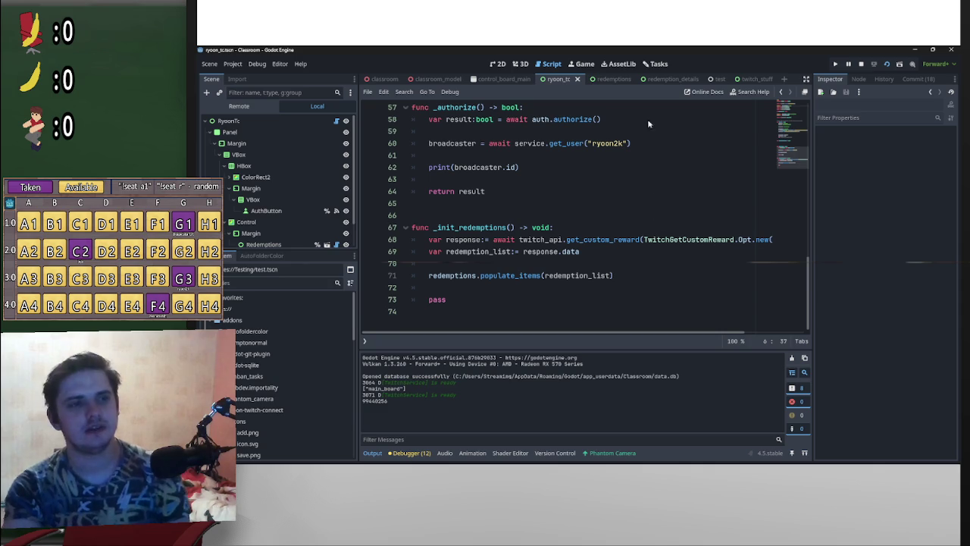
In the redemption_details script, clear the line 93 breakpoint with F9 and run the project
click(667, 79)
scroll(580, 283, down, 20)
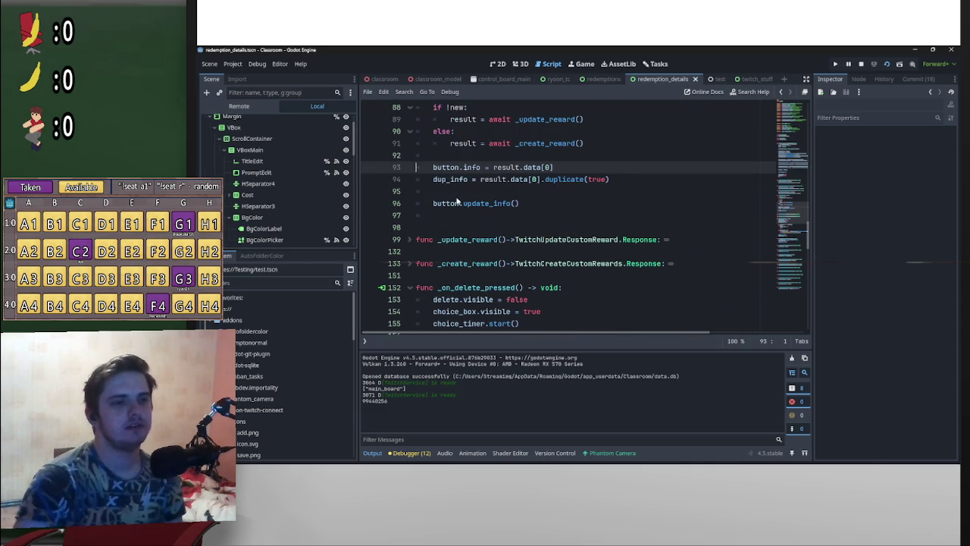
key(F9)
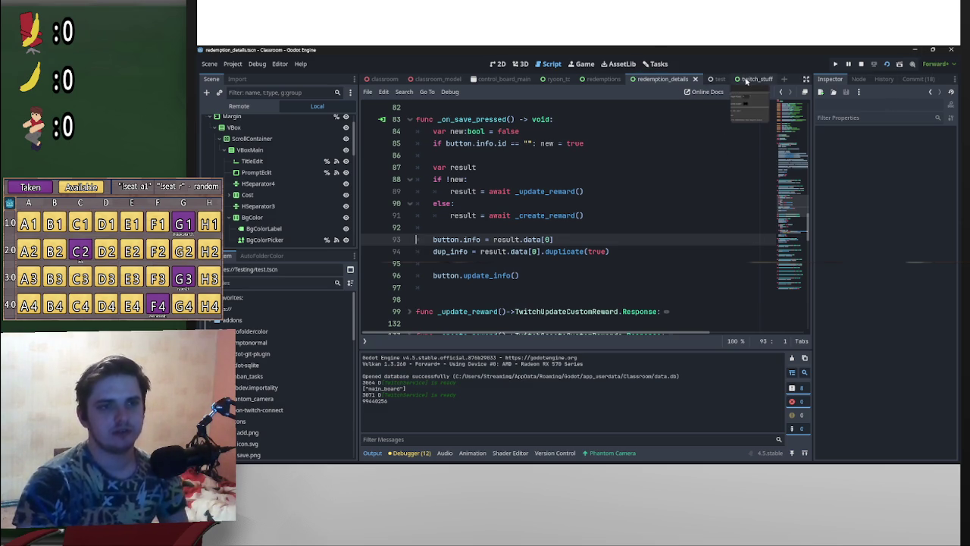
click(835, 64)
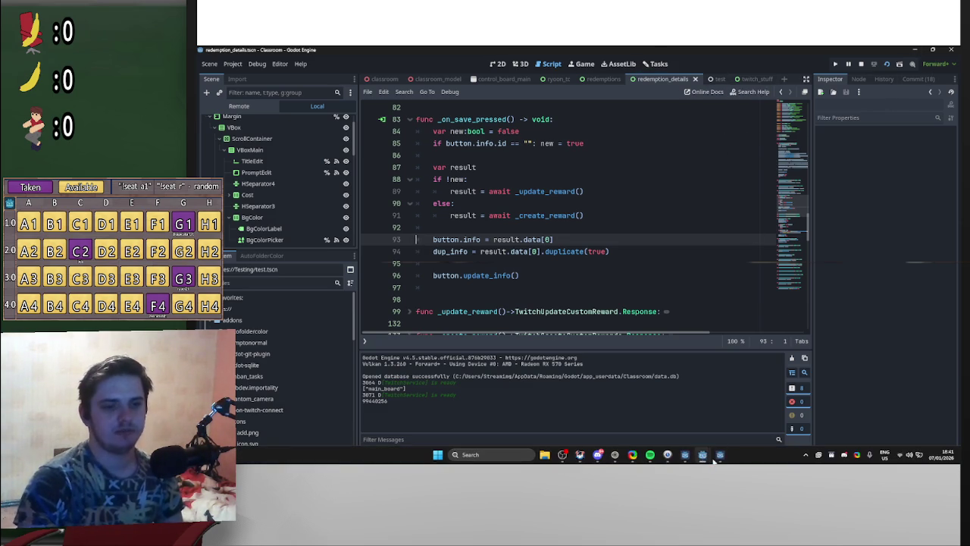
Restore the Classroom (DEBUG) window, scroll through the reloaded redemptions, then close it
click(508, 53)
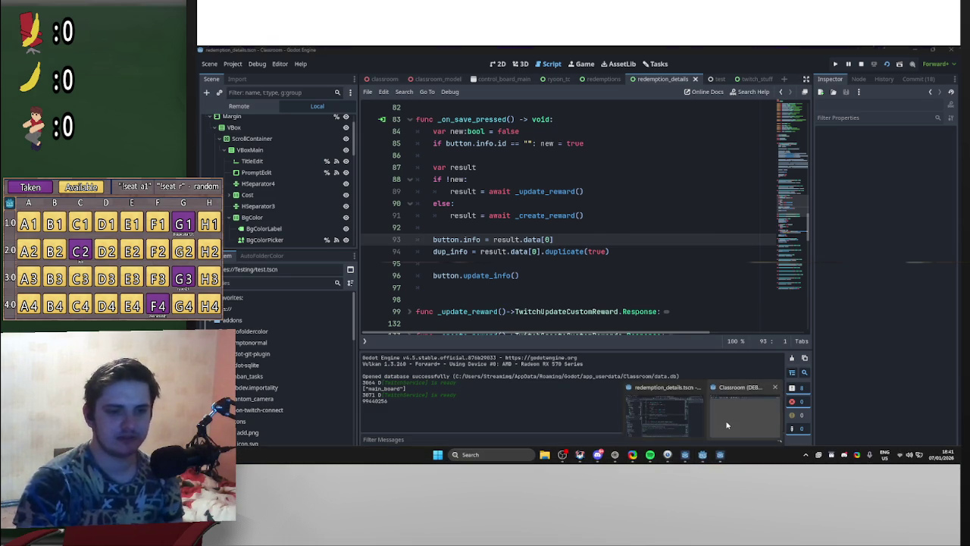
click(727, 422)
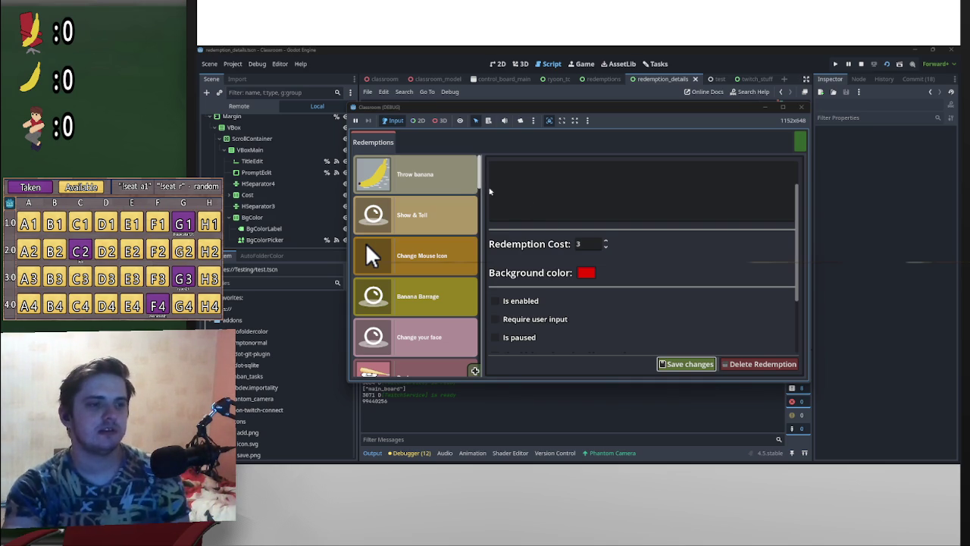
scroll(479, 187, down, 8)
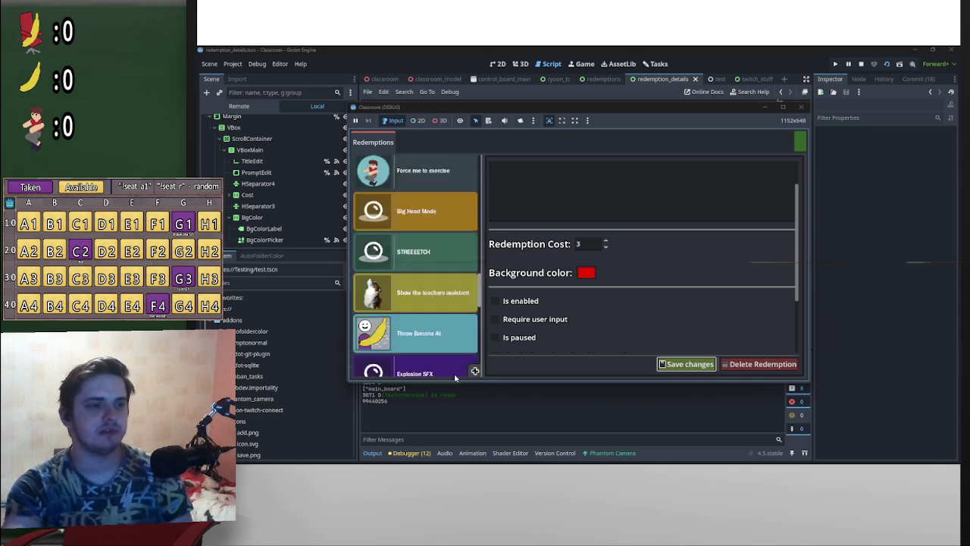
scroll(476, 175, up, 8)
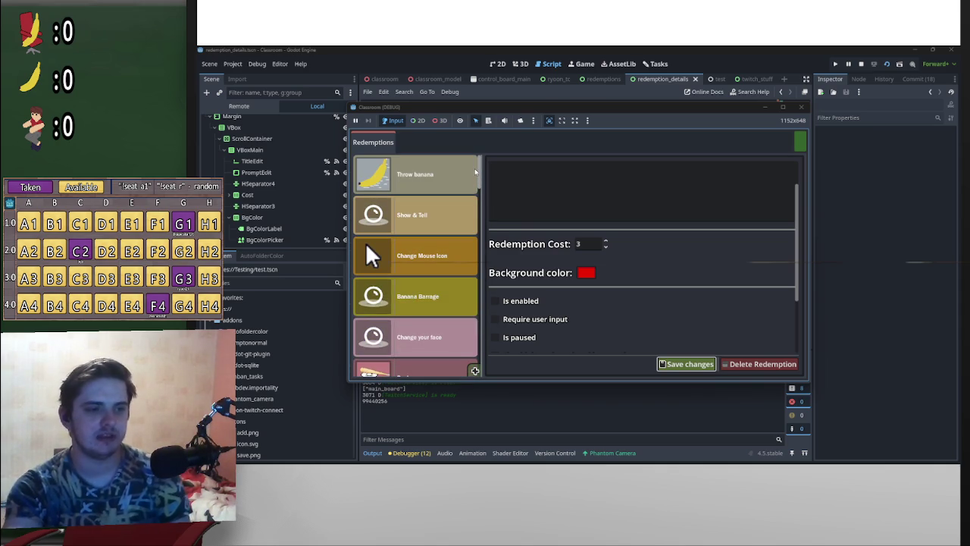
scroll(476, 173, down, 10)
scroll(476, 172, up, 8)
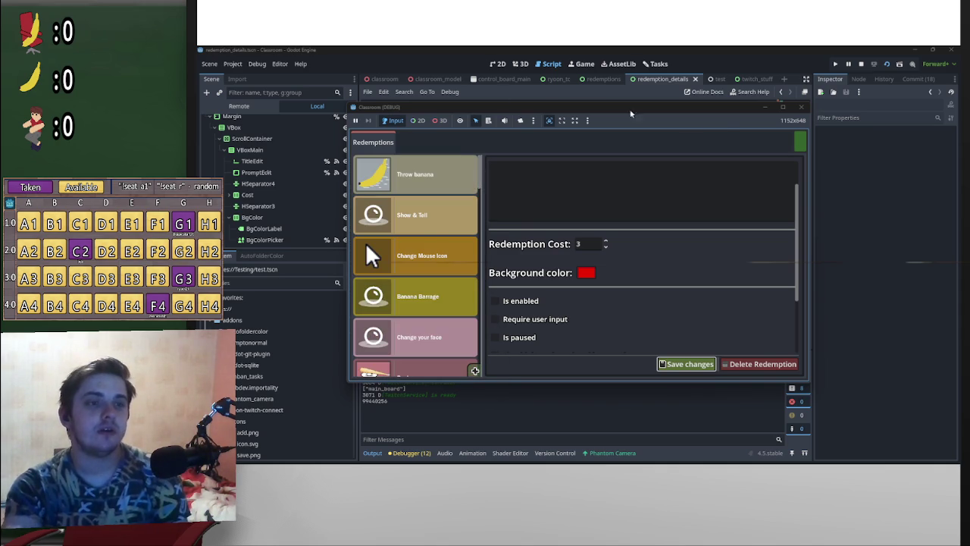
click(801, 106)
Enable the RyoonTC plugin in Project Settings and run the project with F5
click(232, 64)
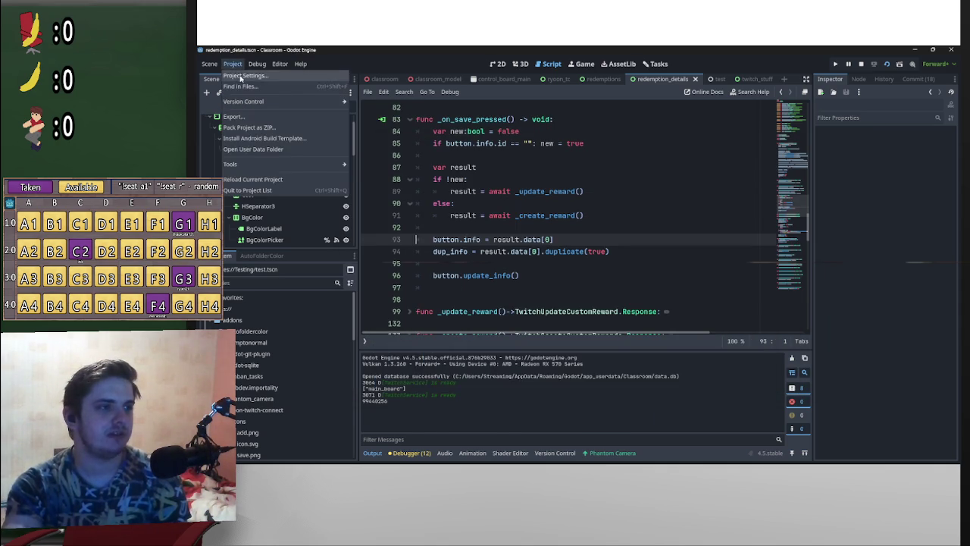
click(257, 79)
click(333, 284)
key(F5)
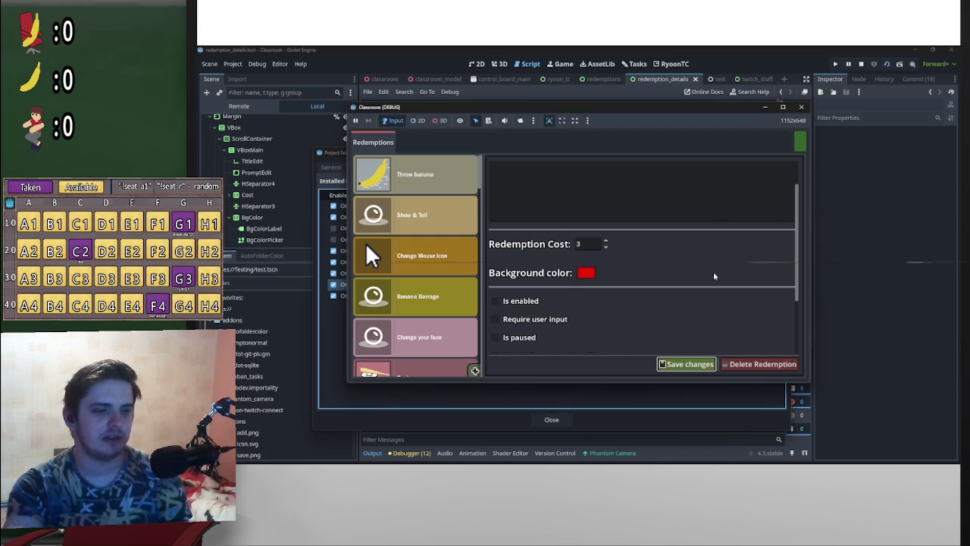
Close the game and Project Settings, then switch to the RyoonTC redemptions screen
click(861, 64)
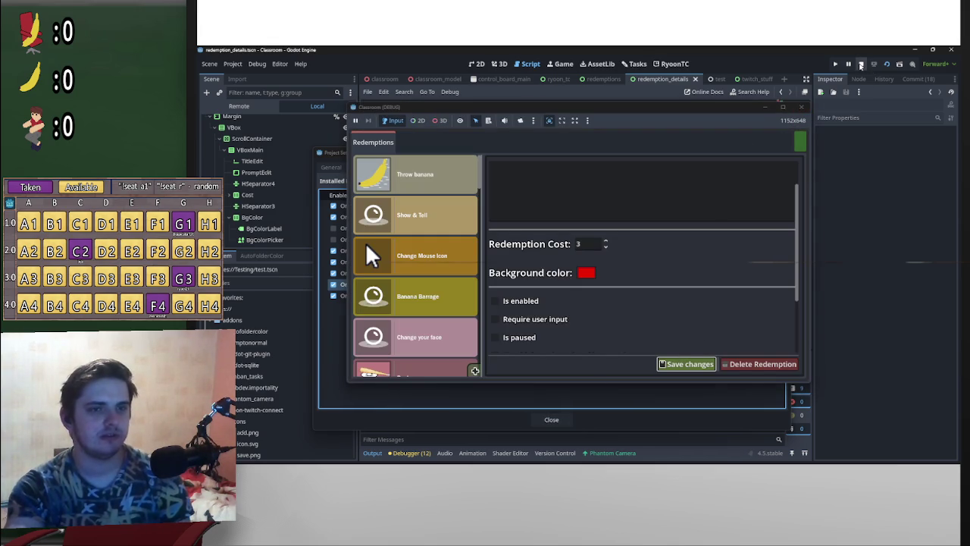
click(800, 106)
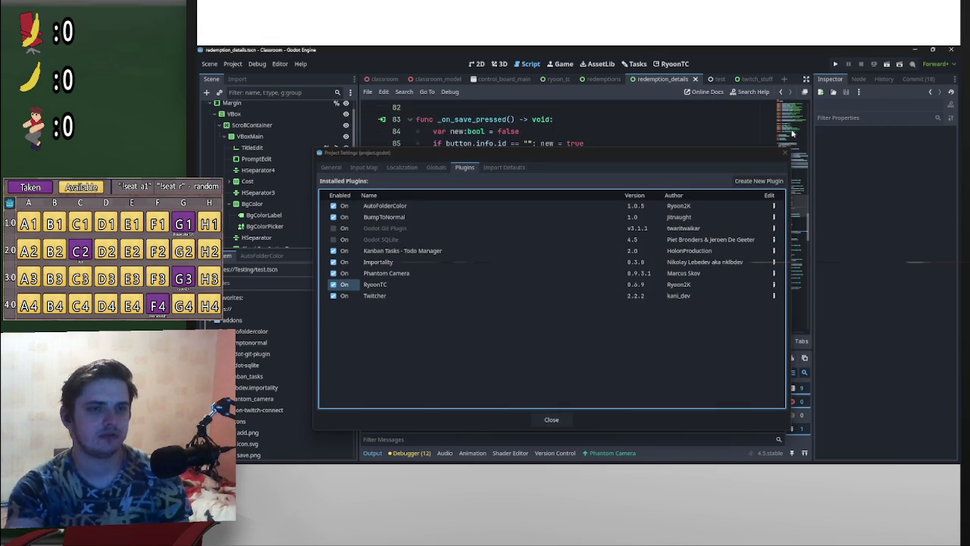
click(784, 154)
click(666, 67)
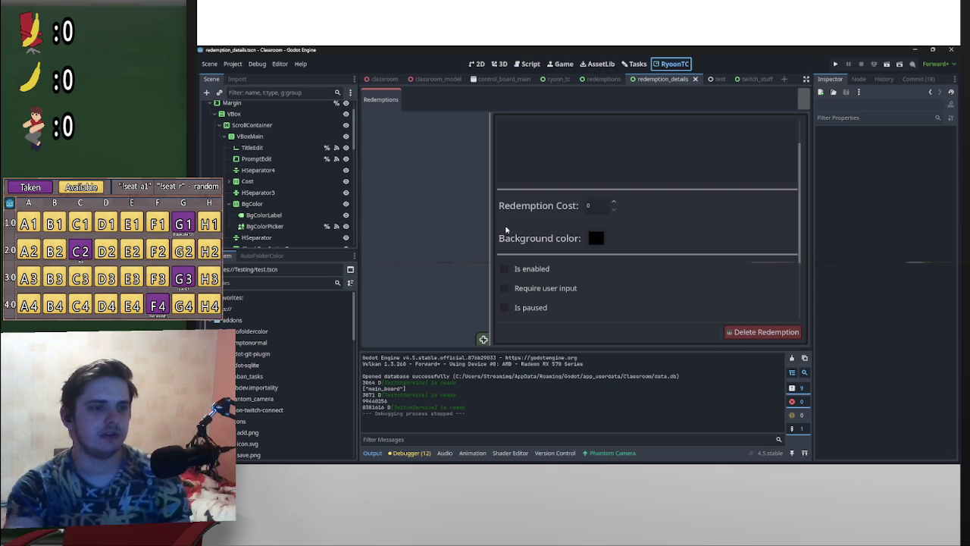
scroll(494, 294, up, 1)
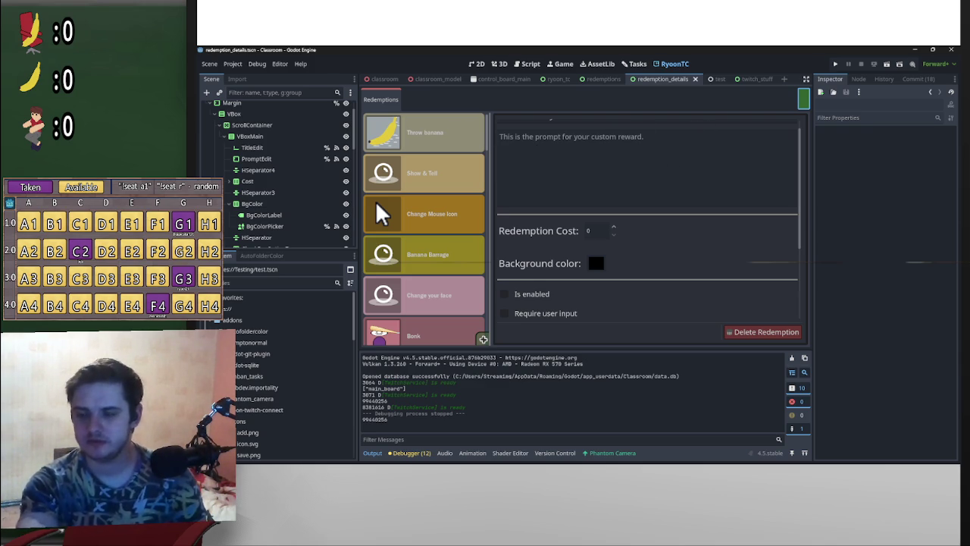
Raise the selected reward's Redemption Cost from 0 to 1
scroll(477, 235, down, 1)
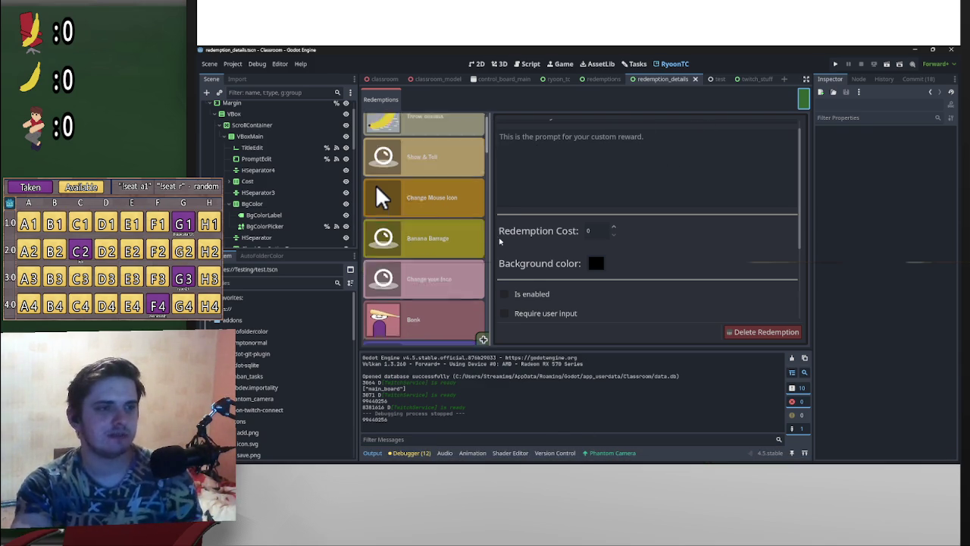
scroll(424, 227, down, 5)
scroll(400, 195, up, 6)
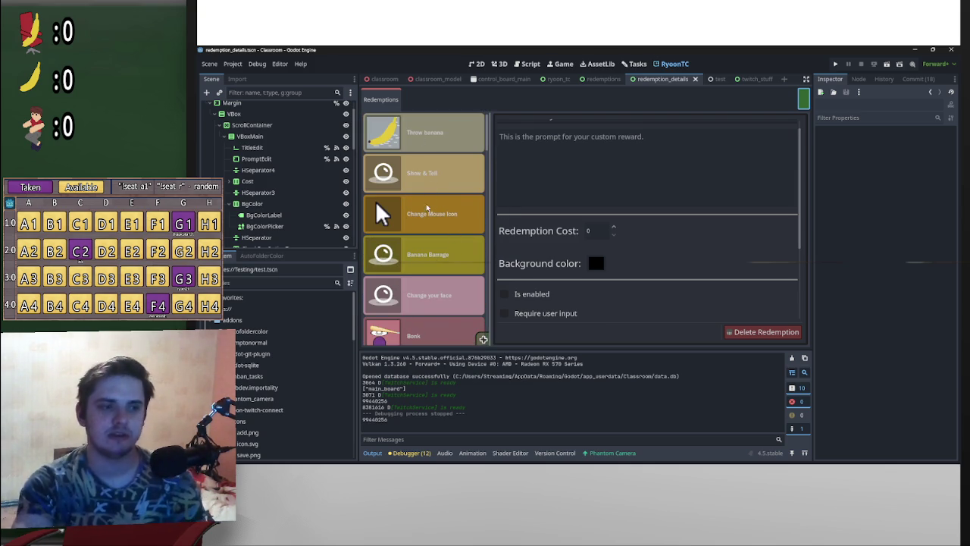
click(484, 340)
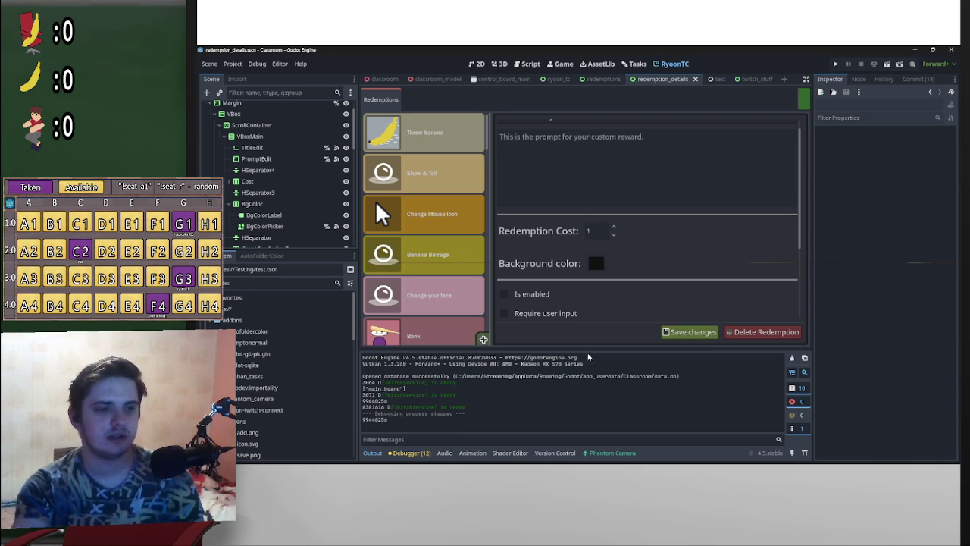
Select the blank redemption at the end of the list and choose Delete Redemption
scroll(421, 303, down, 1)
scroll(421, 303, down, 10)
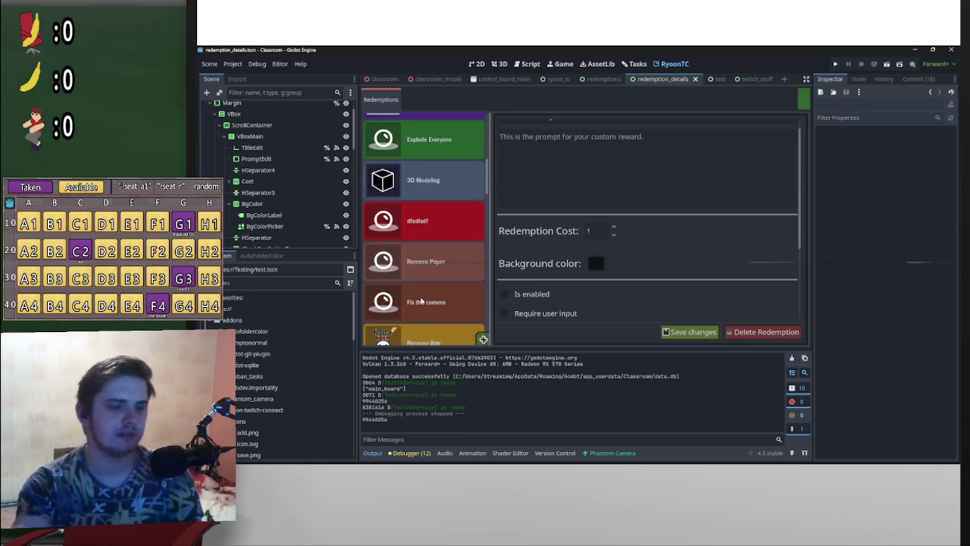
scroll(482, 342, up, 6)
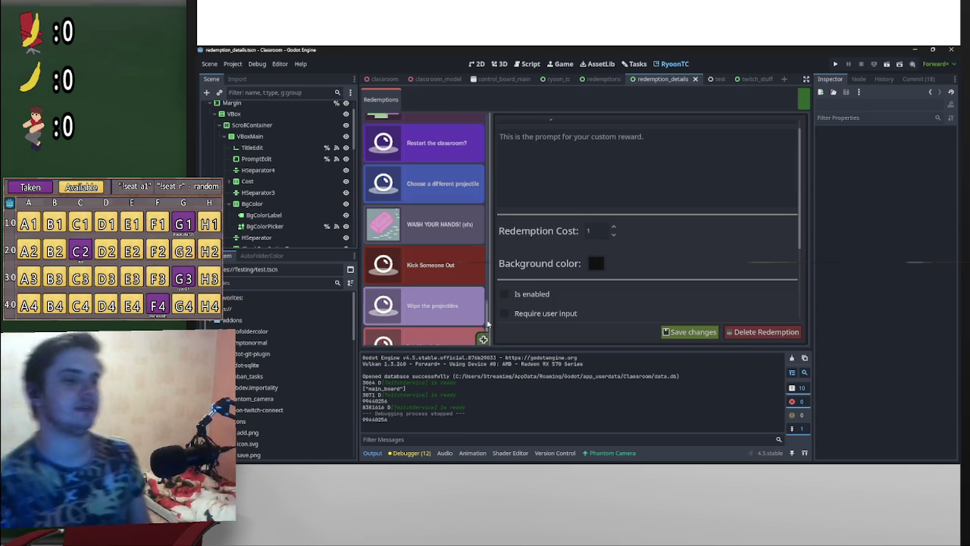
scroll(487, 257, down, 3)
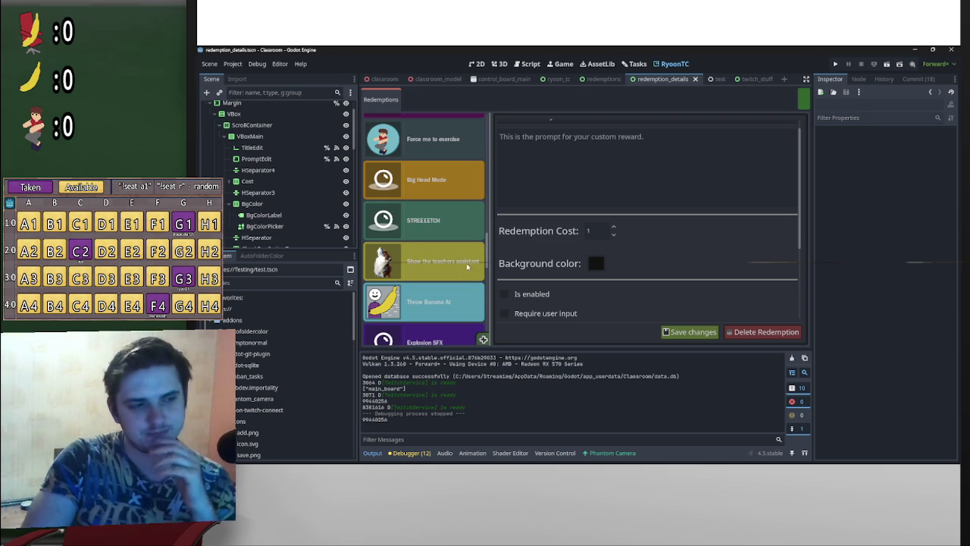
scroll(485, 341, down, 5)
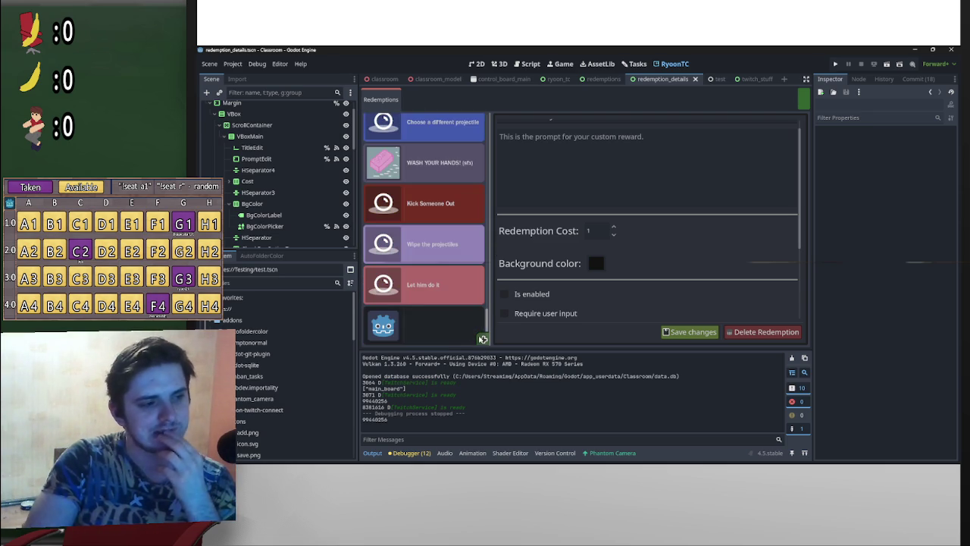
scroll(456, 245, up, 10)
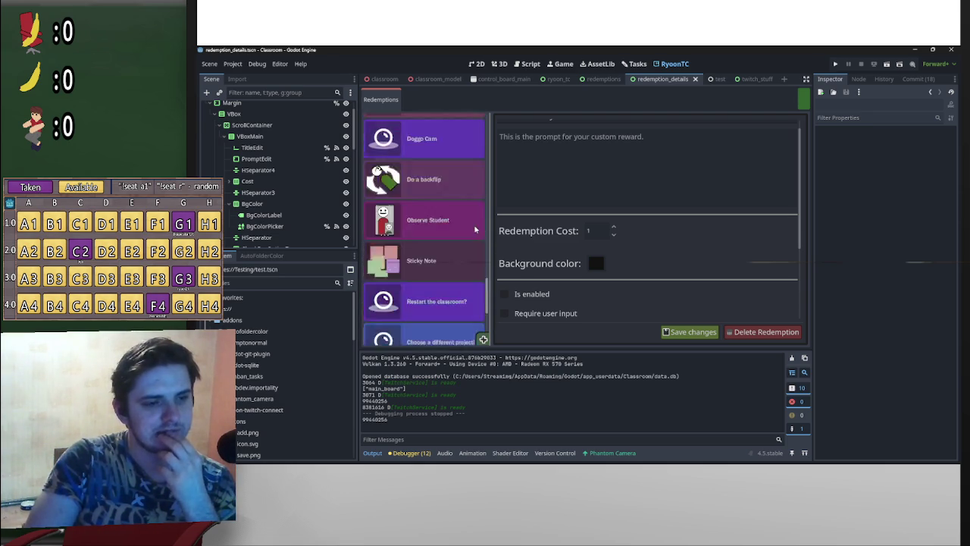
scroll(440, 250, down, 5)
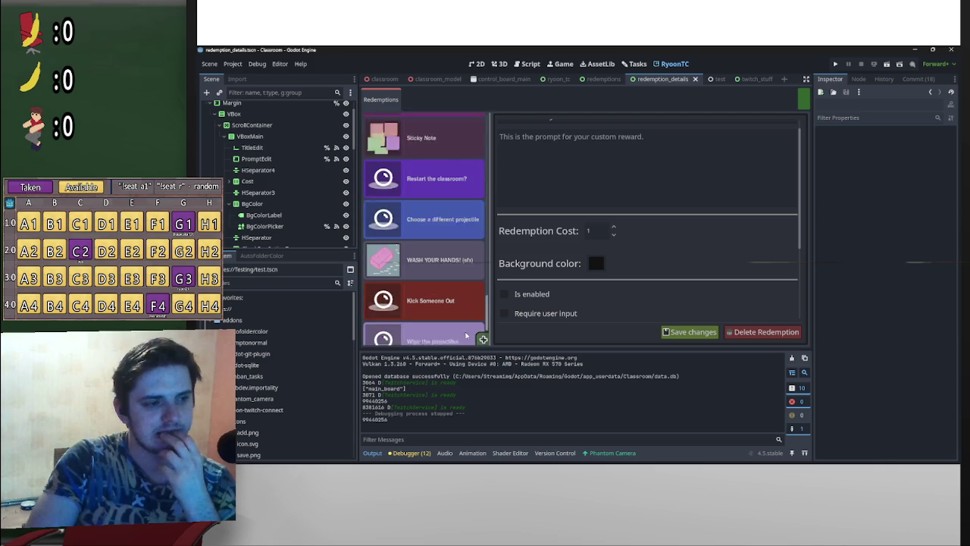
click(440, 321)
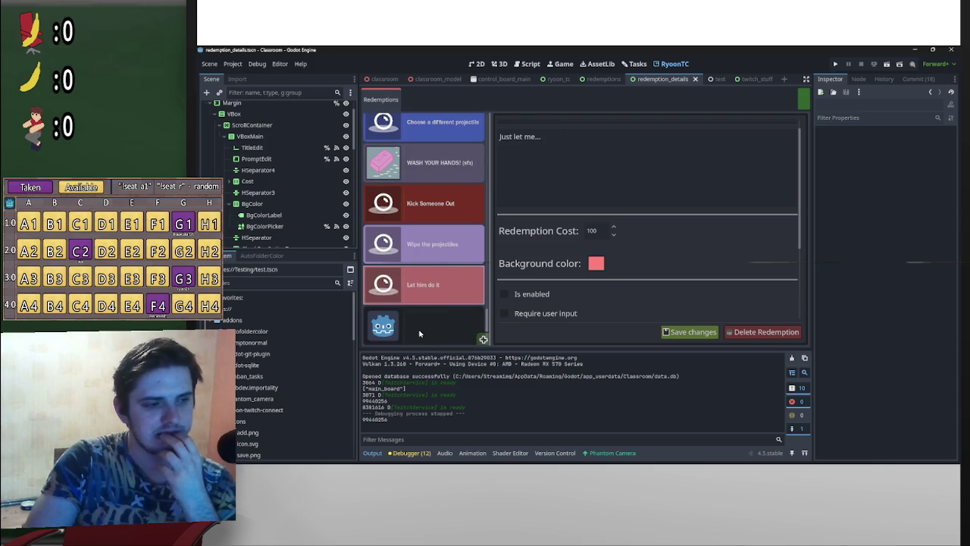
click(419, 334)
click(763, 332)
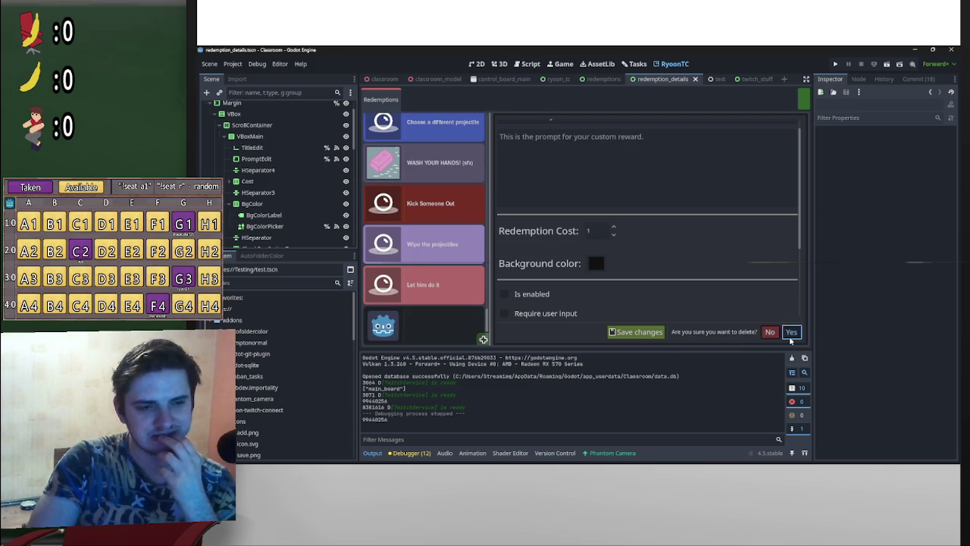
Confirm deleting the blank redemption and open the Throw banana reward's details
click(791, 332)
scroll(455, 303, up, 10)
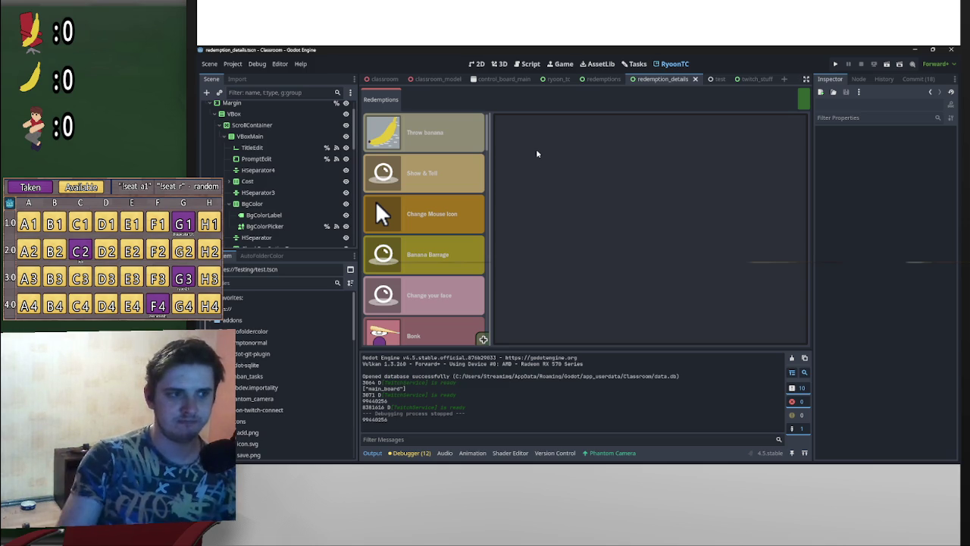
scroll(454, 321, down, 5)
scroll(457, 330, down, 10)
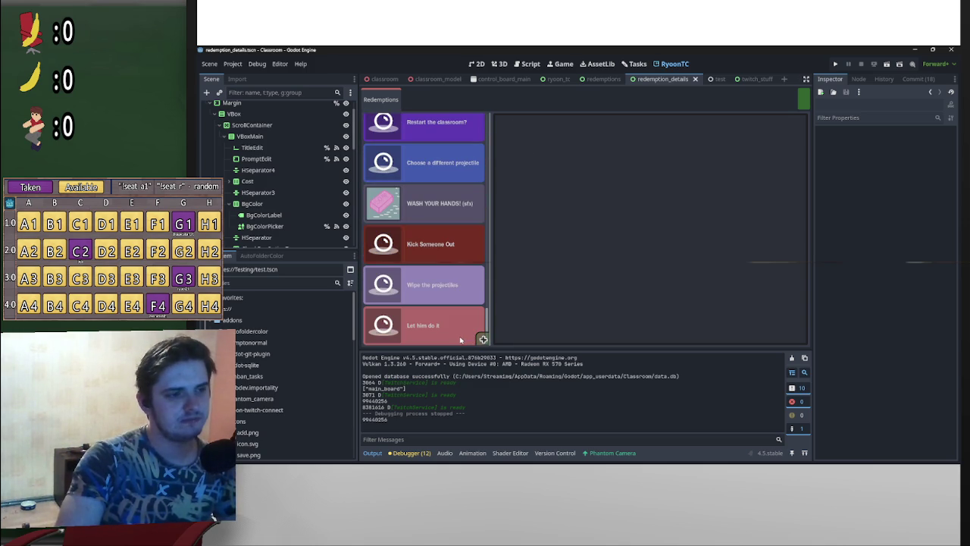
scroll(459, 335, up, 15)
click(467, 131)
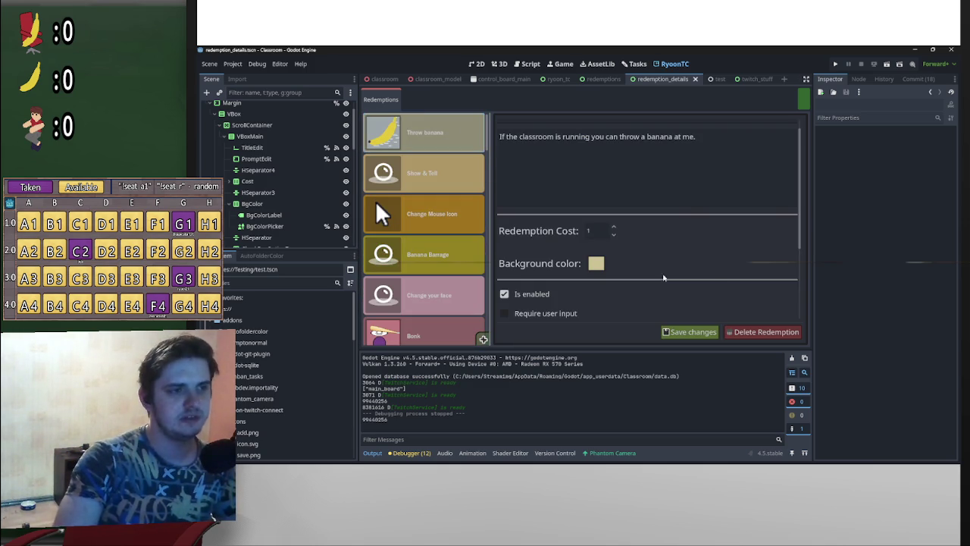
Look over the Throw banana details, then switch to the browser window
scroll(639, 311, up, 1)
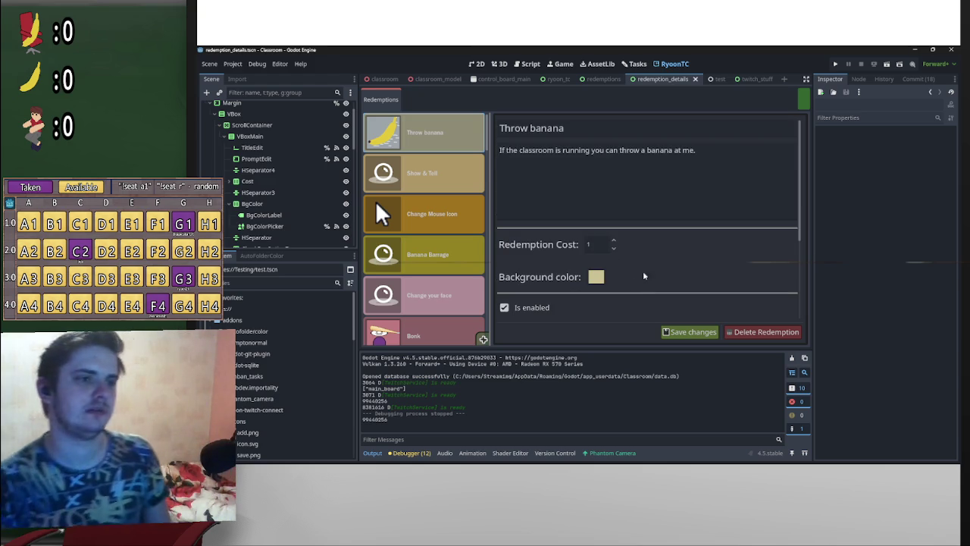
scroll(598, 303, down, 2)
scroll(549, 279, up, 2)
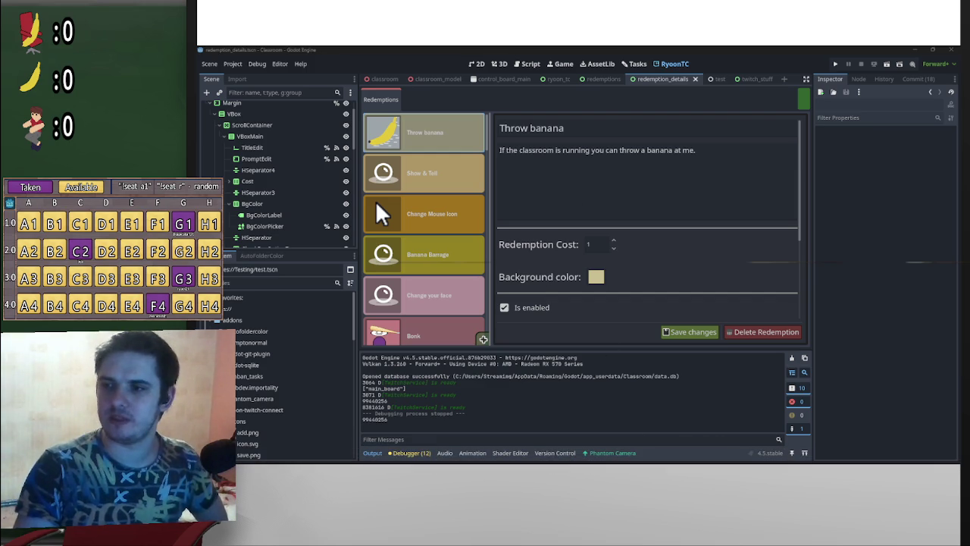
key(alt+Tab)
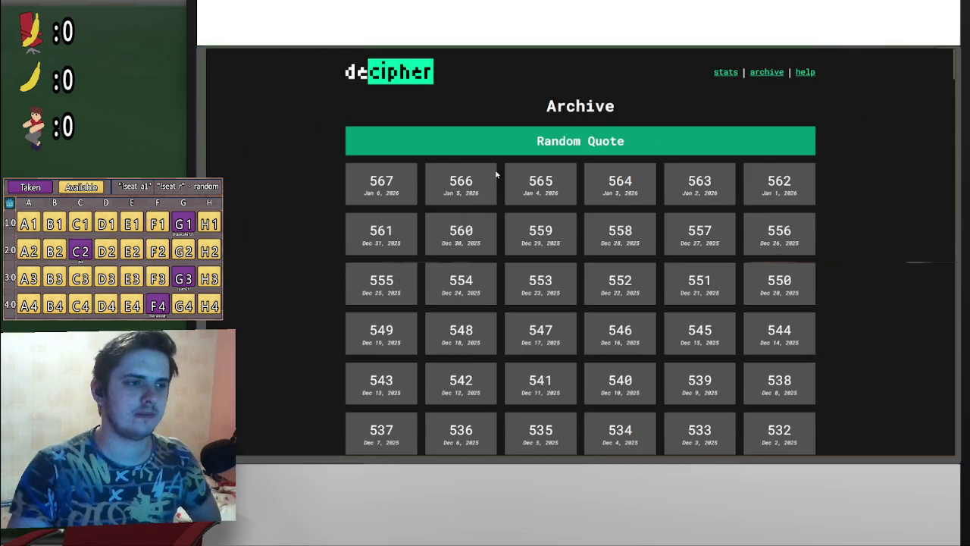
Open Decipher puzzle #567 from the archive, then go to the Twitch Stream Manager
click(381, 194)
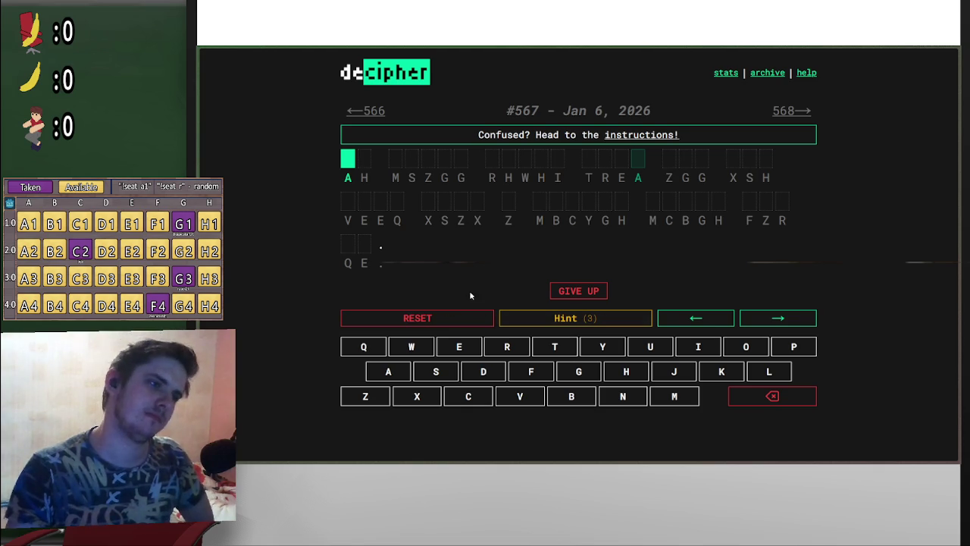
mouse_move(913, 125)
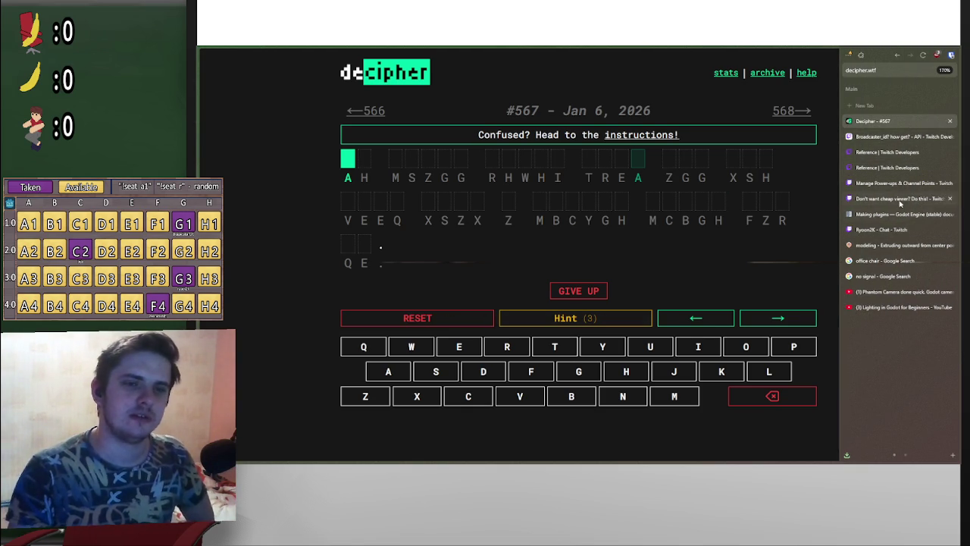
key(F11)
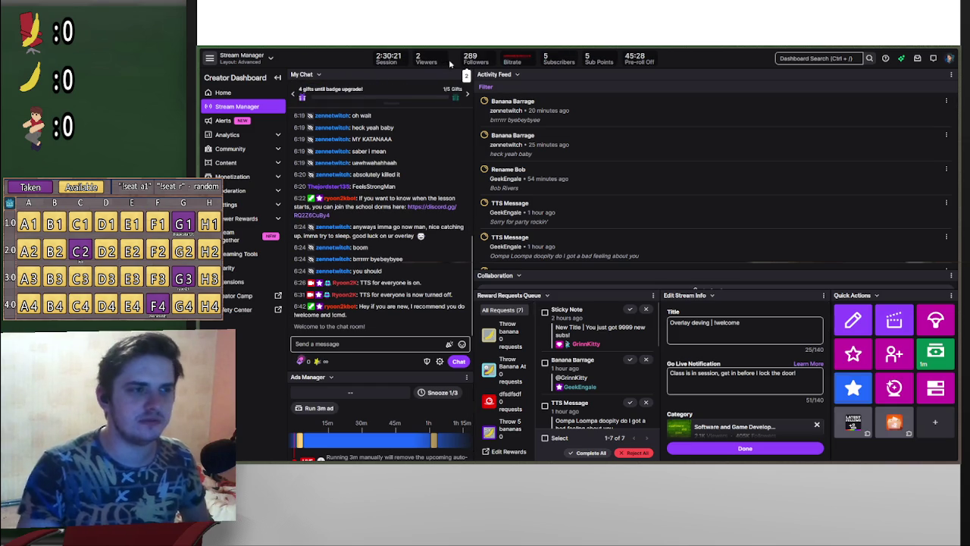
Filter the Raid Channel candidates to show only followed channels
mouse_move(879, 143)
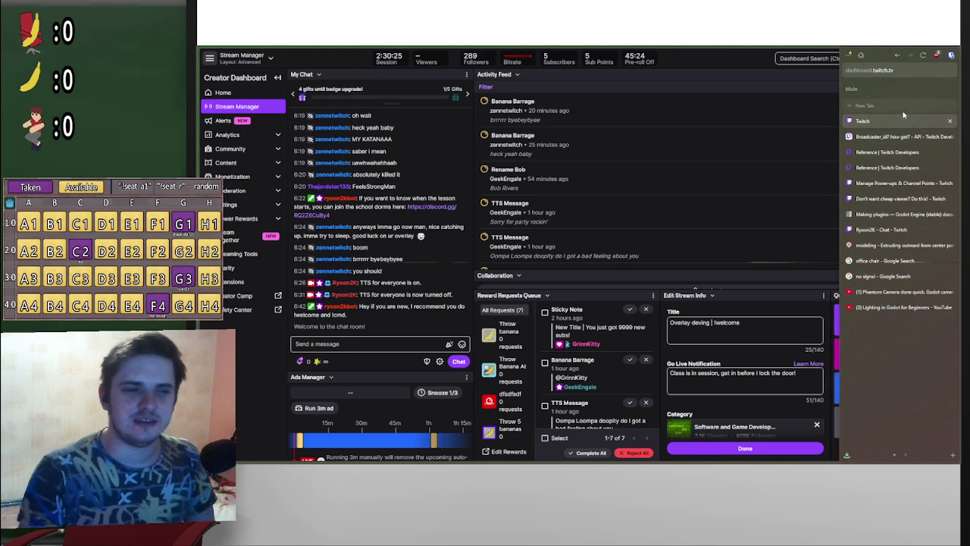
mouse_move(908, 48)
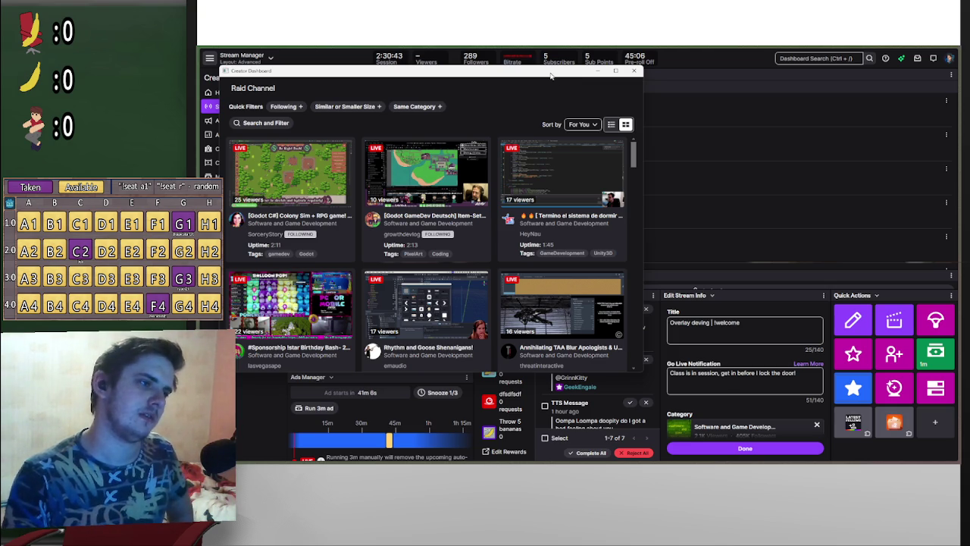
click(284, 107)
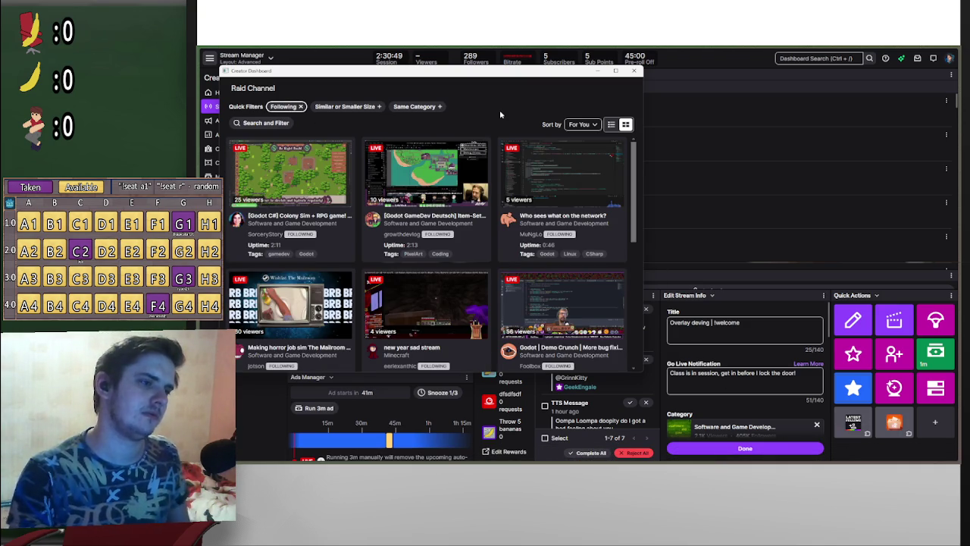
Preview the live Godot demo-crunch stream and its chat from the followed channels
scroll(488, 138, down, 1)
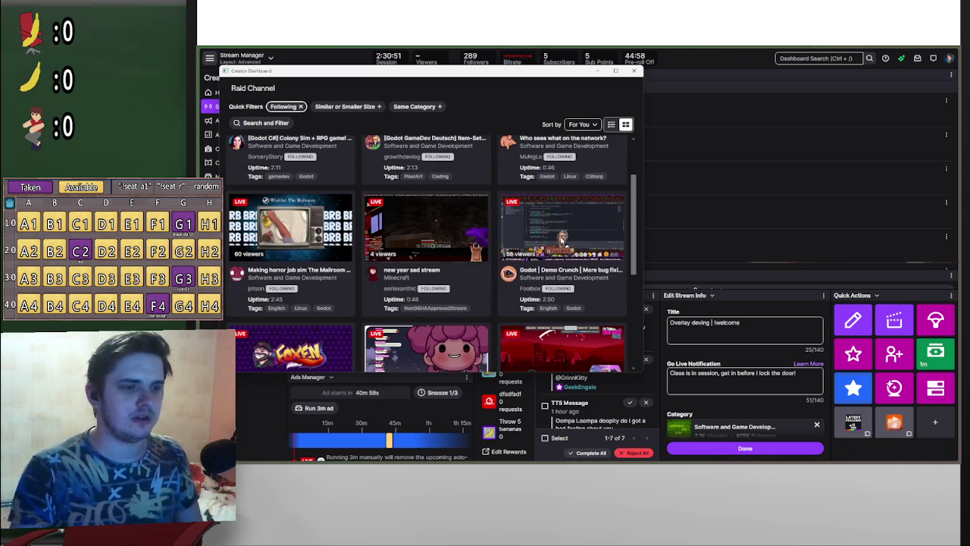
click(552, 229)
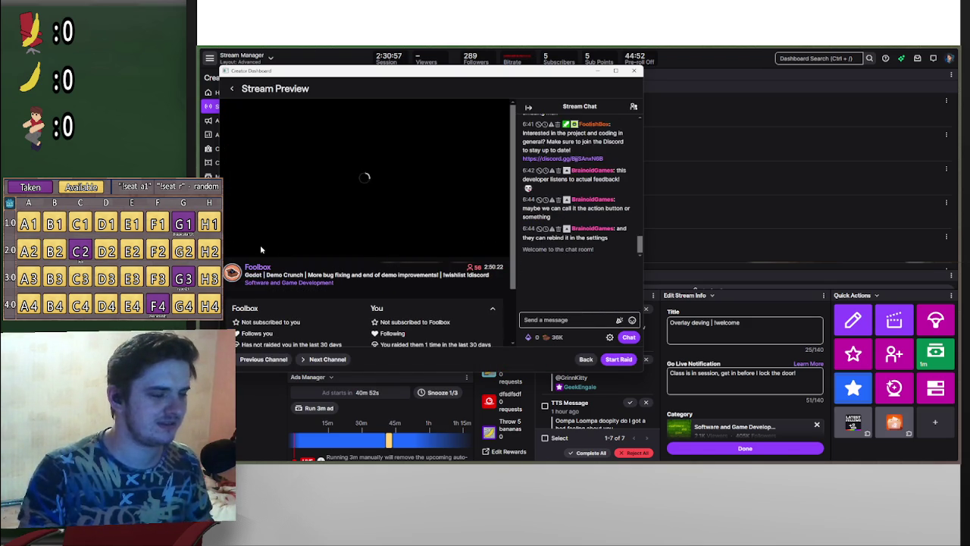
scroll(278, 250, up, 3)
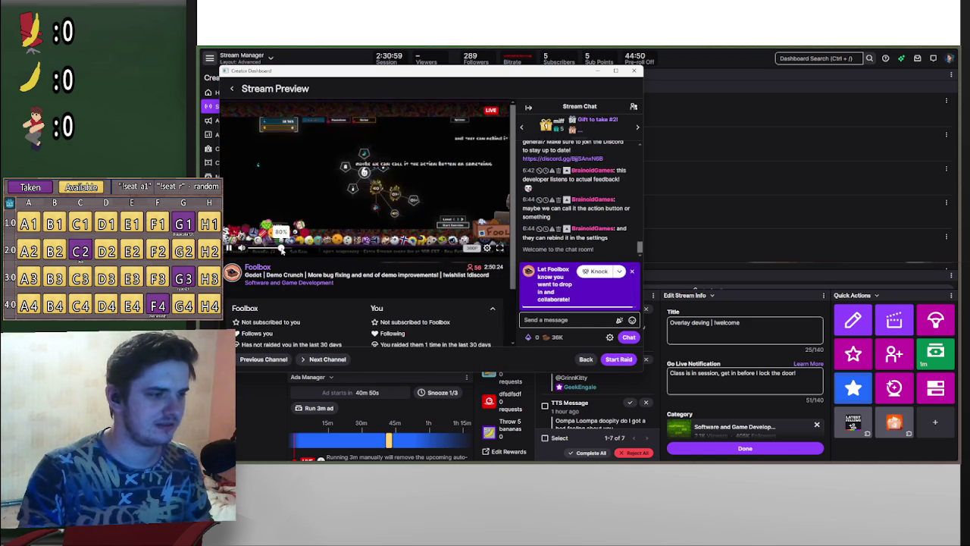